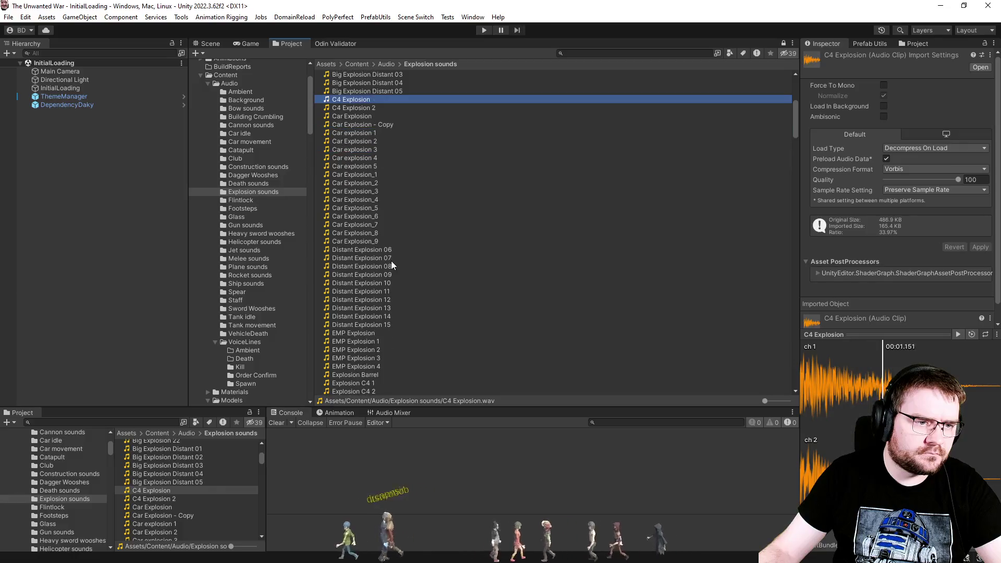
Step: Preview Distant Explosion 08 and Explosion classic 4, 7, 8 and 6 in the Inspector
click(390, 265)
scroll(394, 301, down, 3)
scroll(394, 304, down, 5)
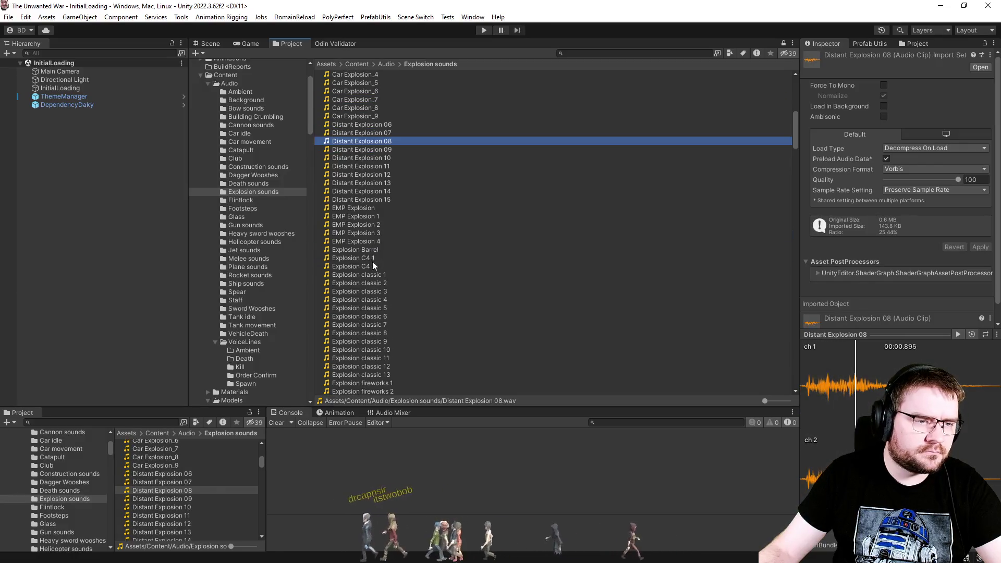
click(395, 175)
click(407, 201)
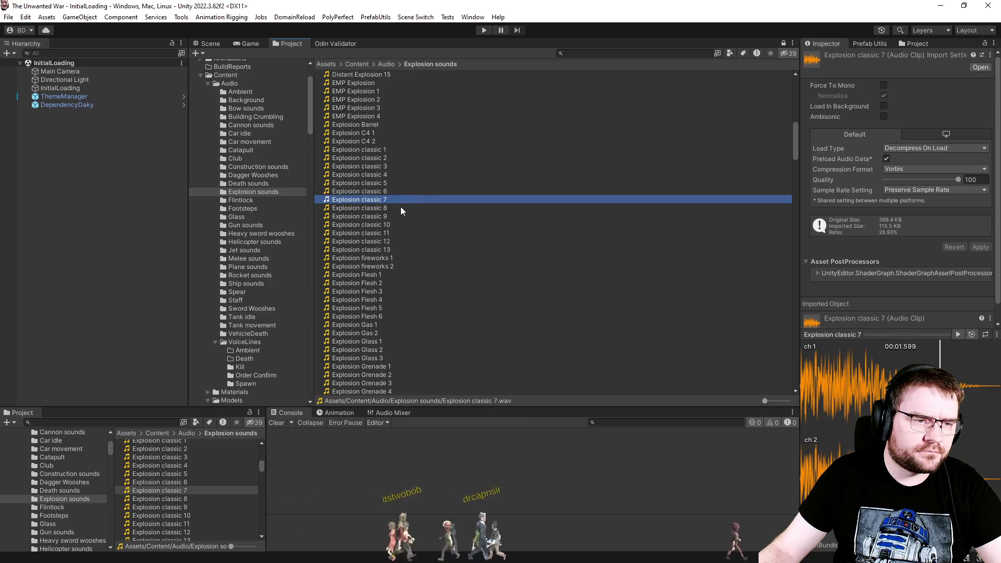
click(401, 206)
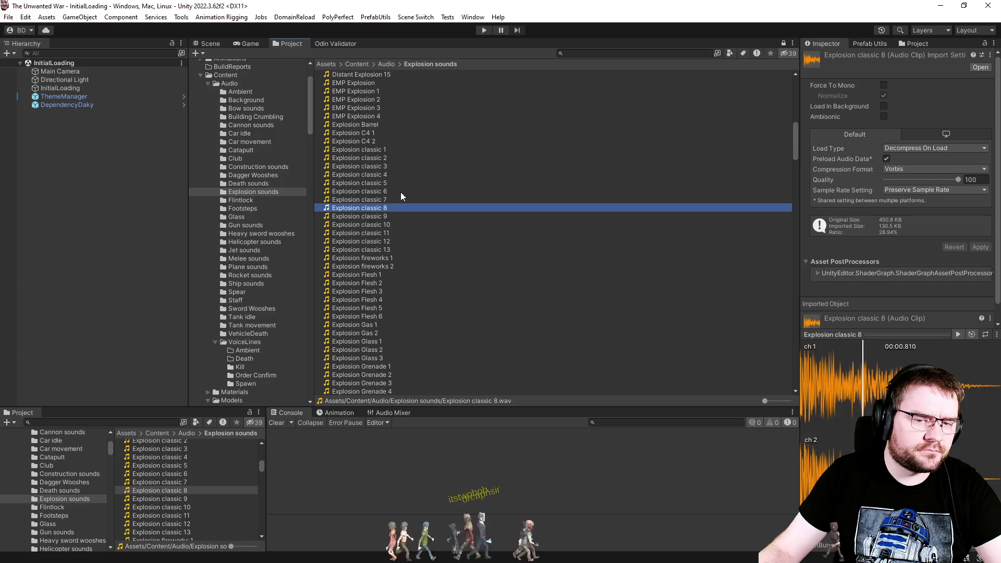
click(401, 192)
Step: Compare Explosion classic 5 against classic 4, settle on classic 5, and go to the Mark IV folder
click(399, 183)
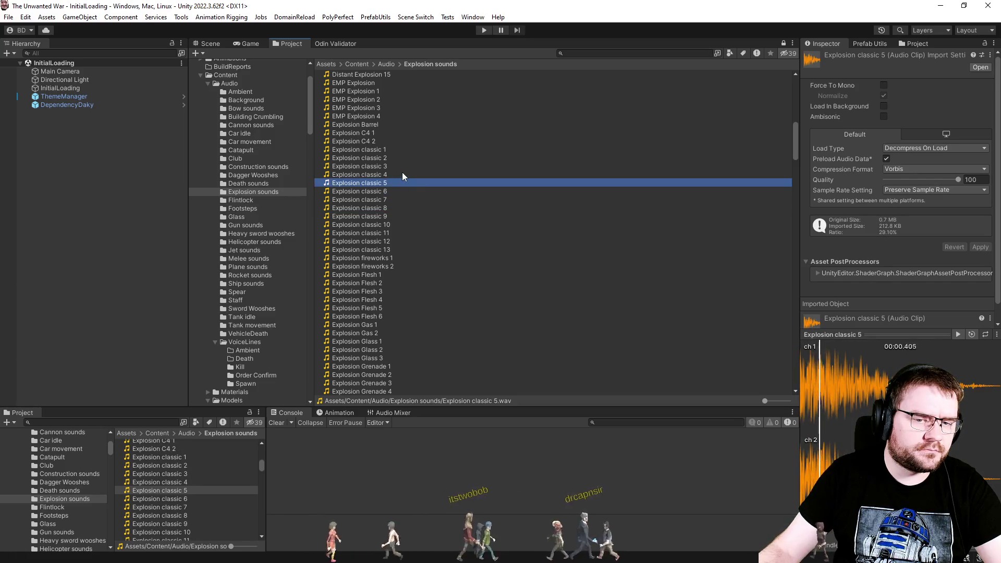
click(403, 174)
click(390, 182)
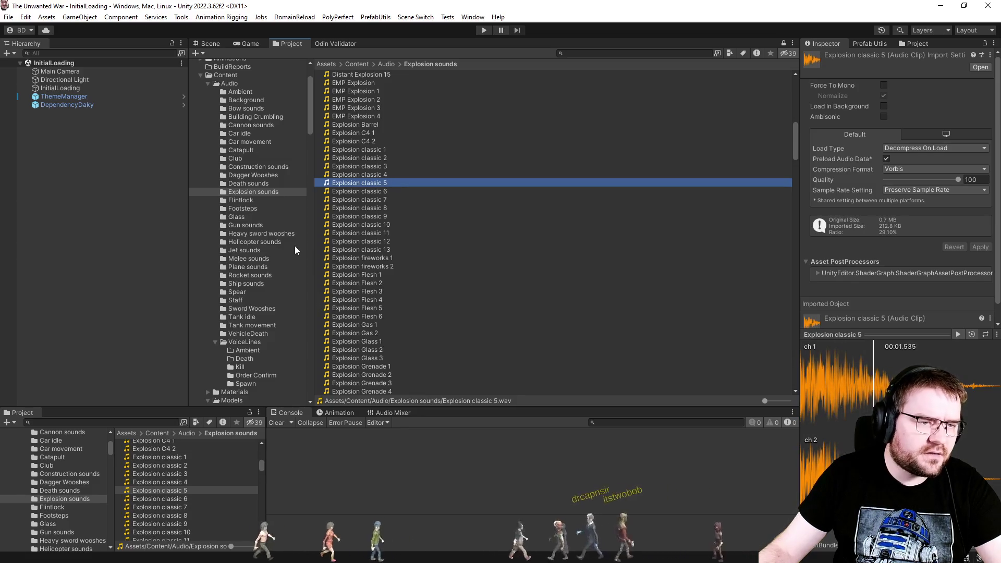
scroll(296, 250, down, 10)
scroll(295, 247, down, 15)
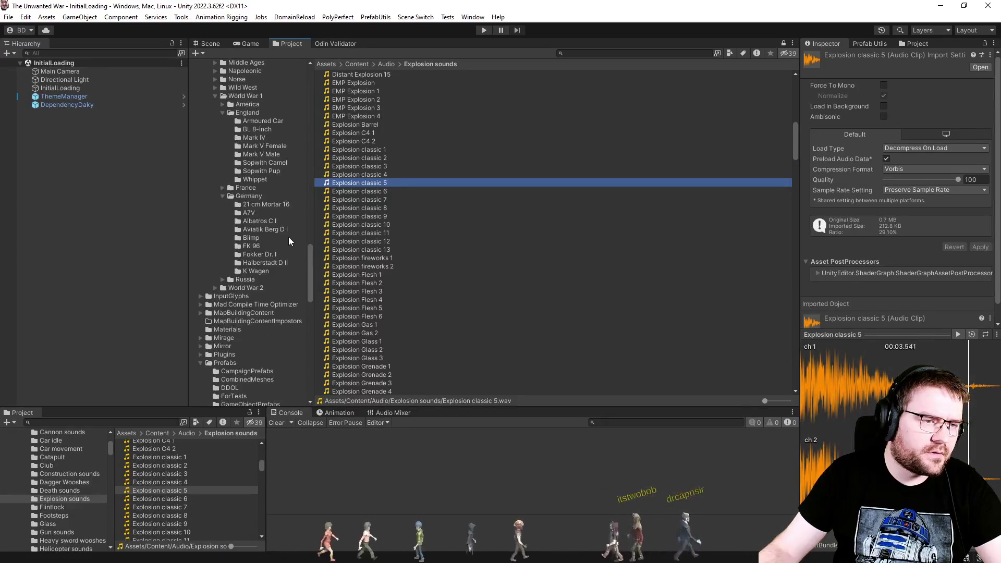
click(254, 137)
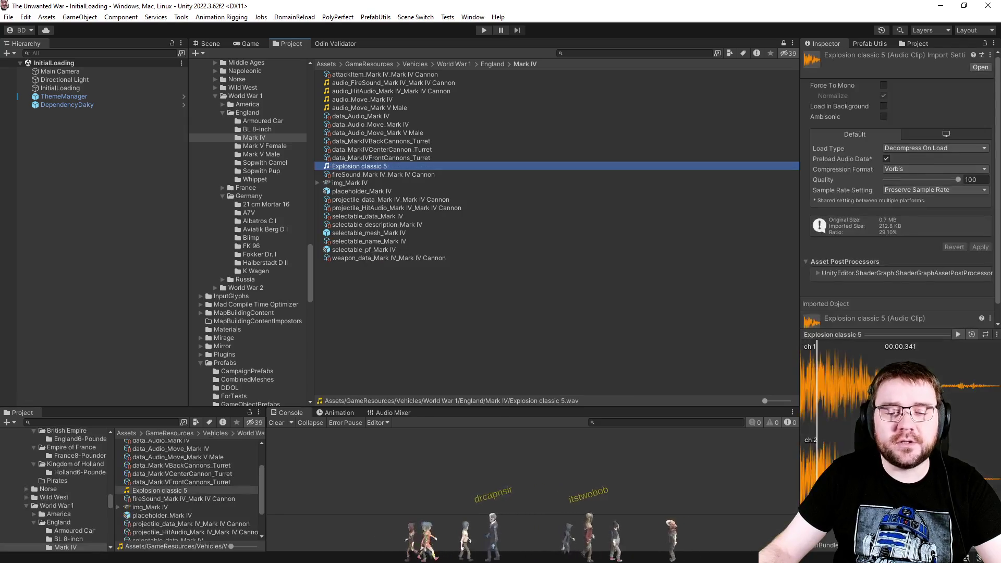
Step: Copy Explosion classic 5 into the England Mark V Male and America Mark V Male folders
click(282, 147)
click(275, 155)
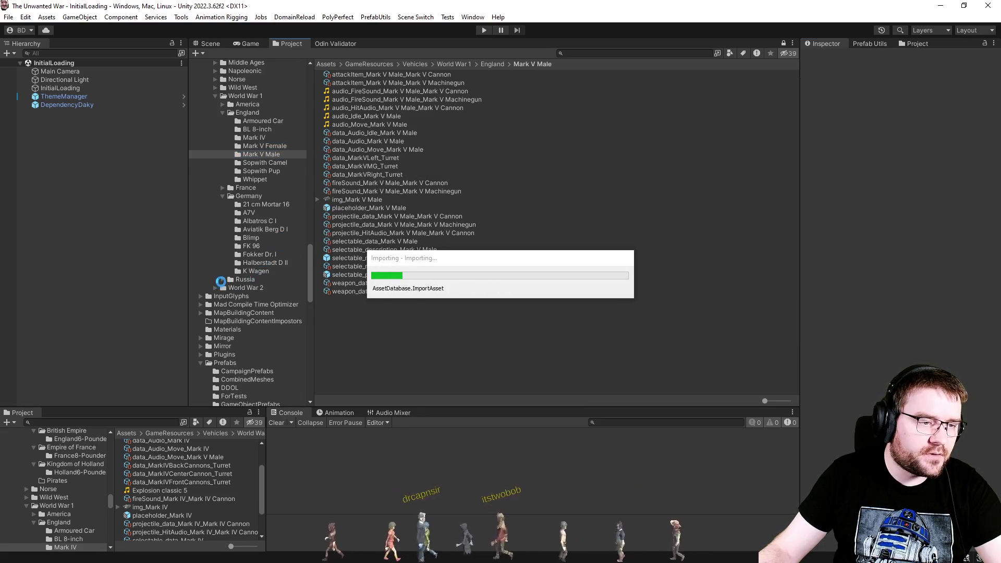
click(223, 104)
click(264, 138)
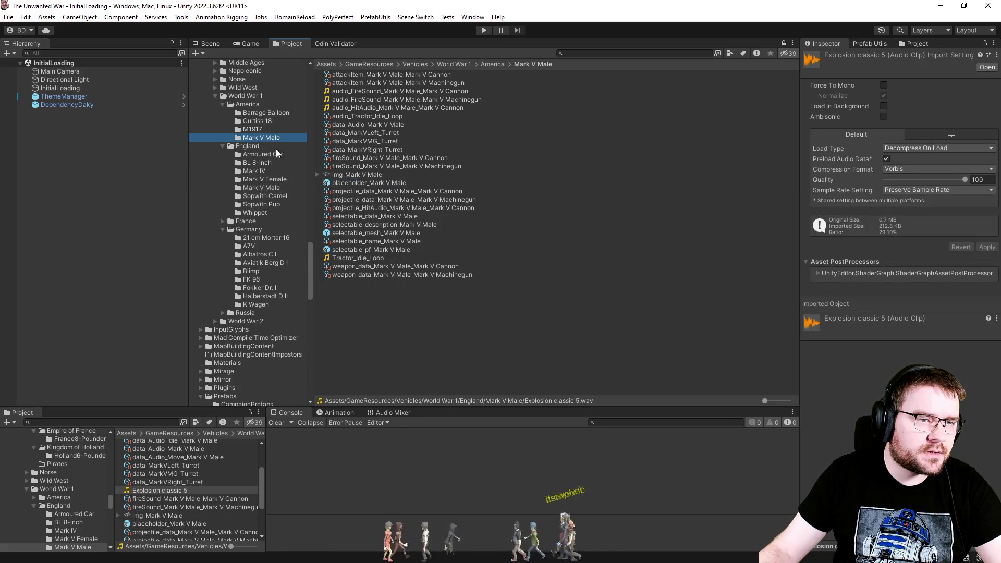
click(401, 307)
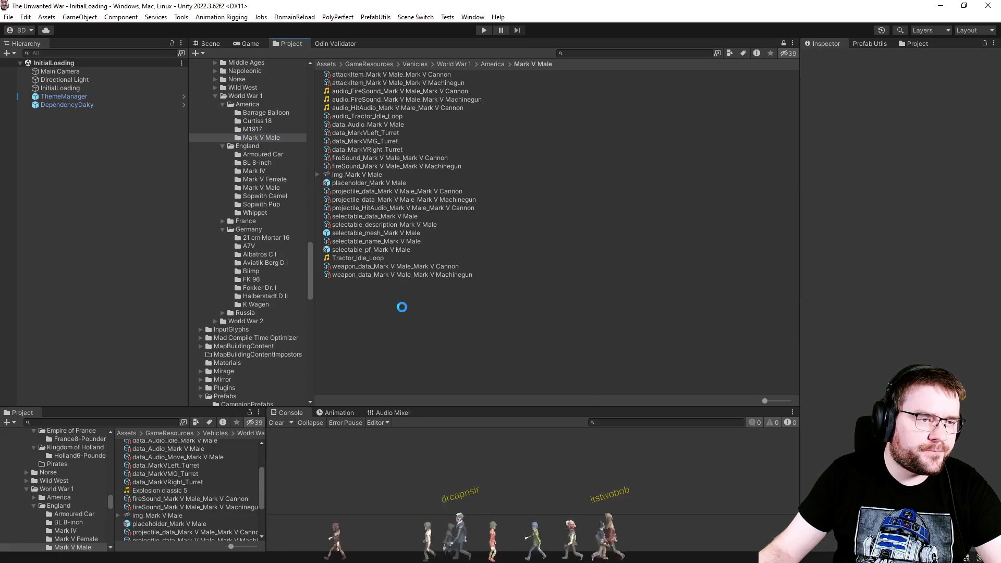
click(275, 187)
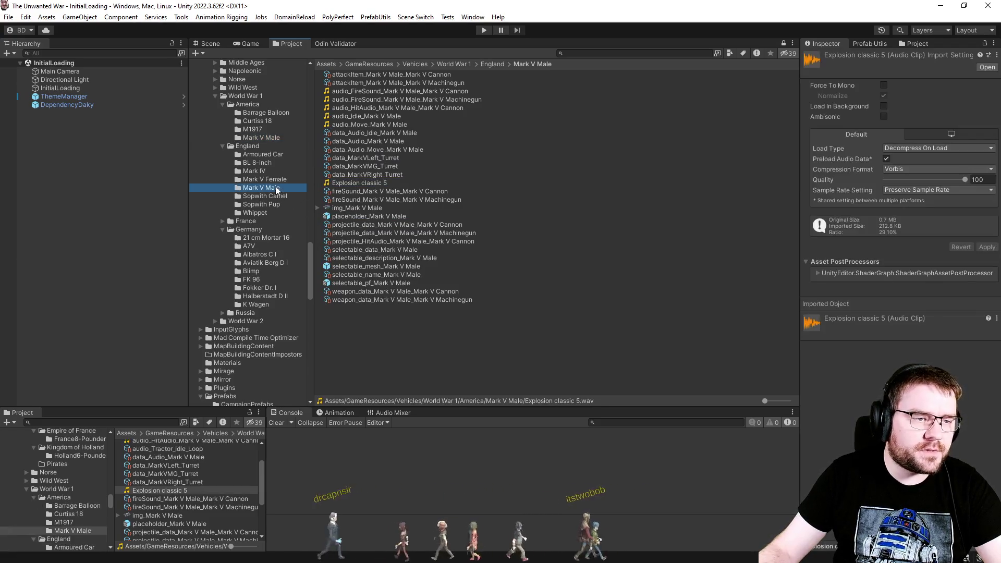
Step: Rename the Explosion classic 5 copy to audio_HitAudio_Mark V Male_Mark V Cannon, reusing the old clip's name
click(386, 108)
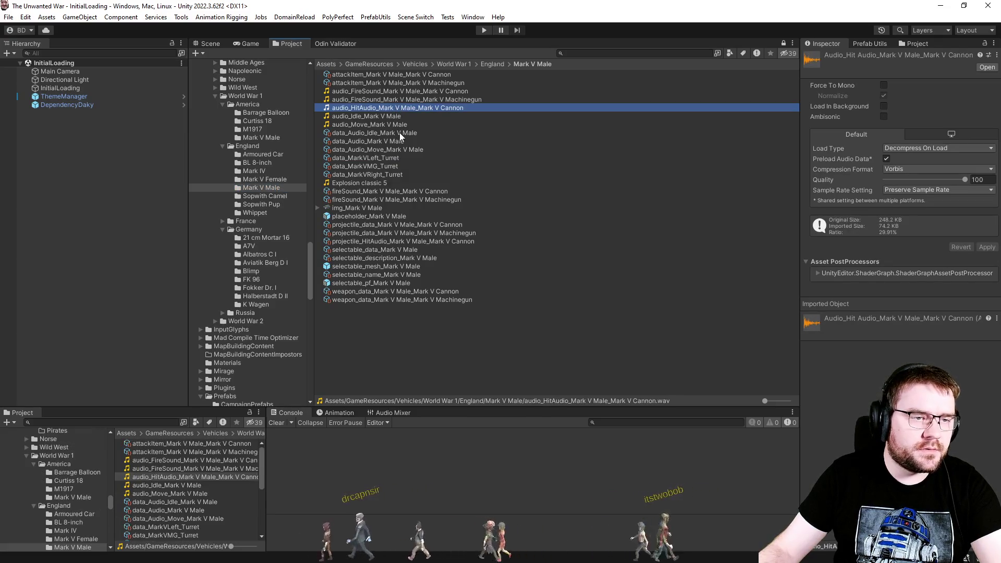
key(F2)
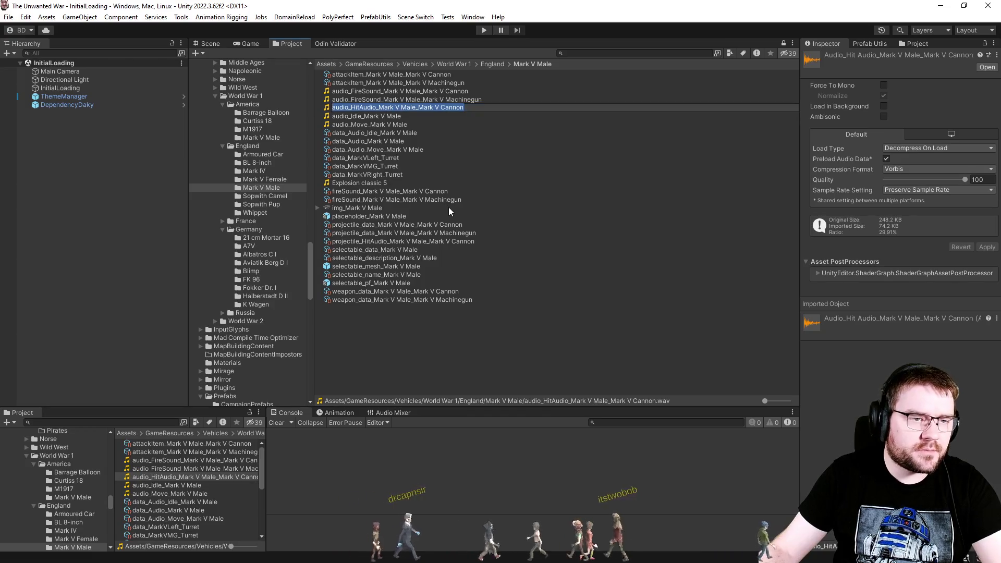
key(Return)
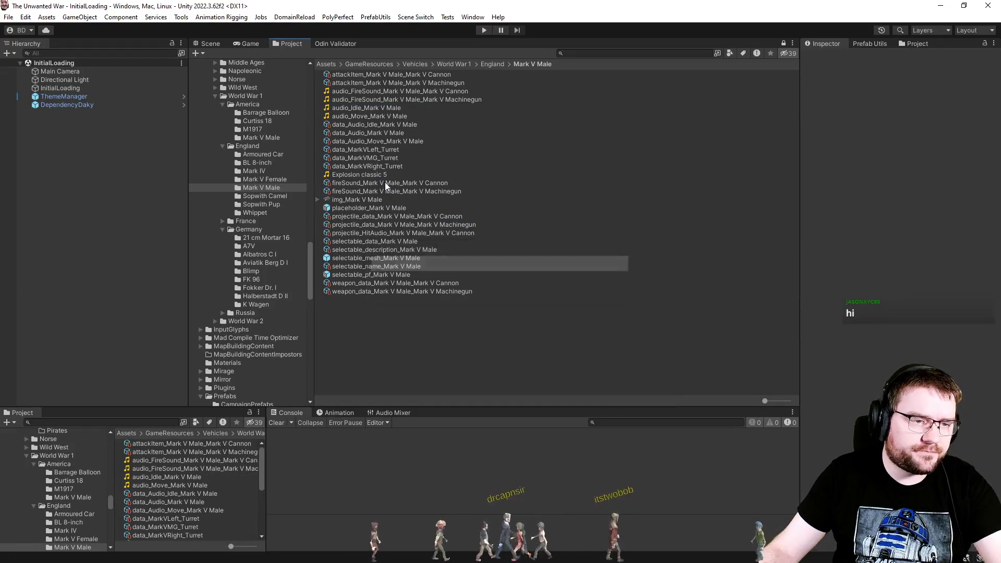
click(388, 175)
key(F2)
text(audio_HitAudio_Mark V Male_Mark V Cannon)
key(Return)
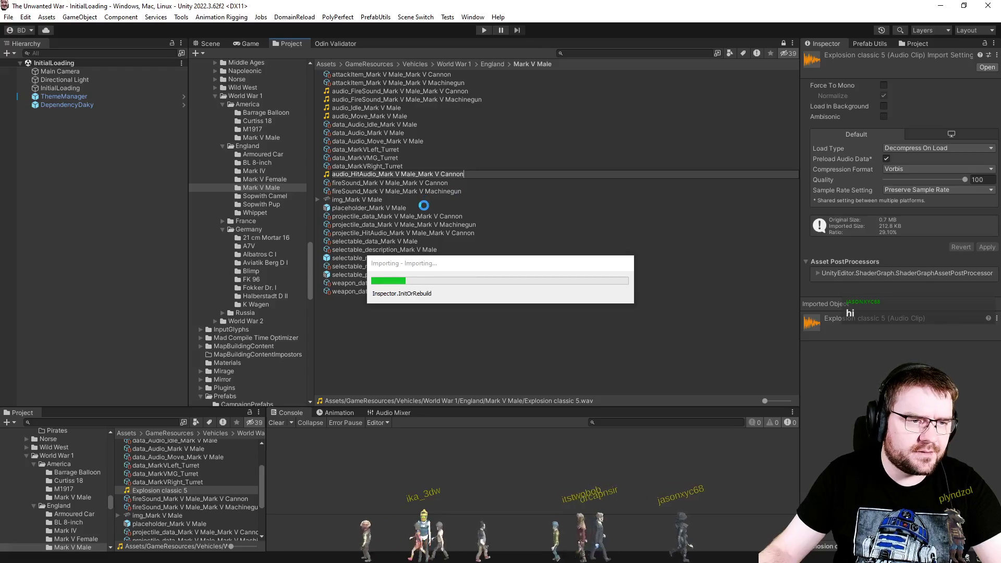
Step: Assign the renamed clip to the cannon hit audio data's Clip field with Volume 0.6
click(417, 233)
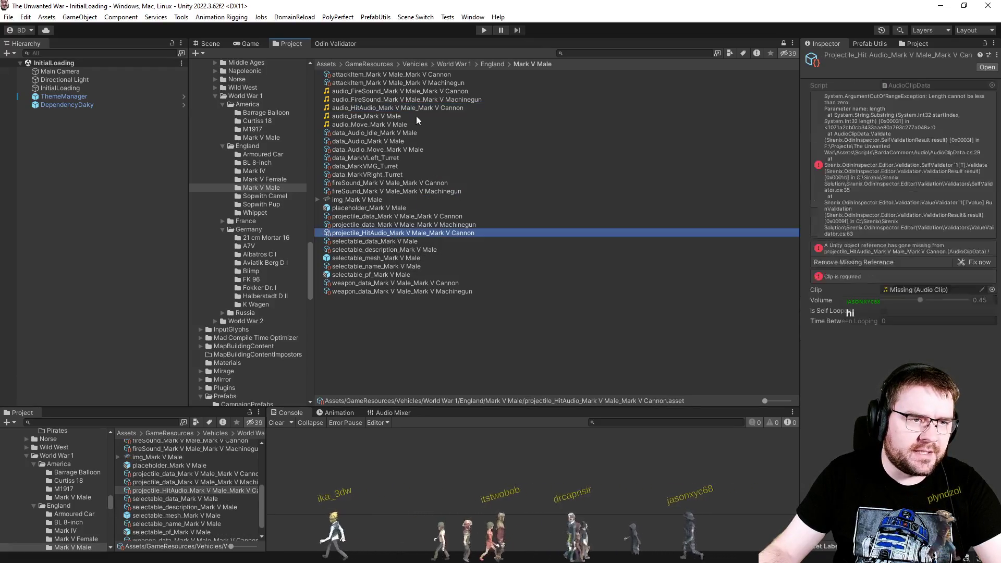
drag(367, 112, 826, 307)
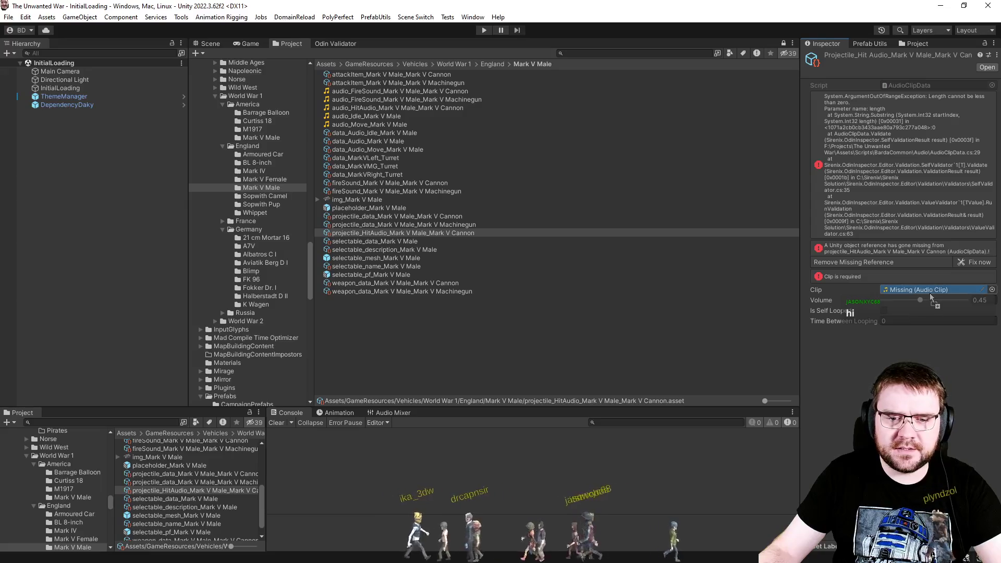
drag(931, 296, 929, 291)
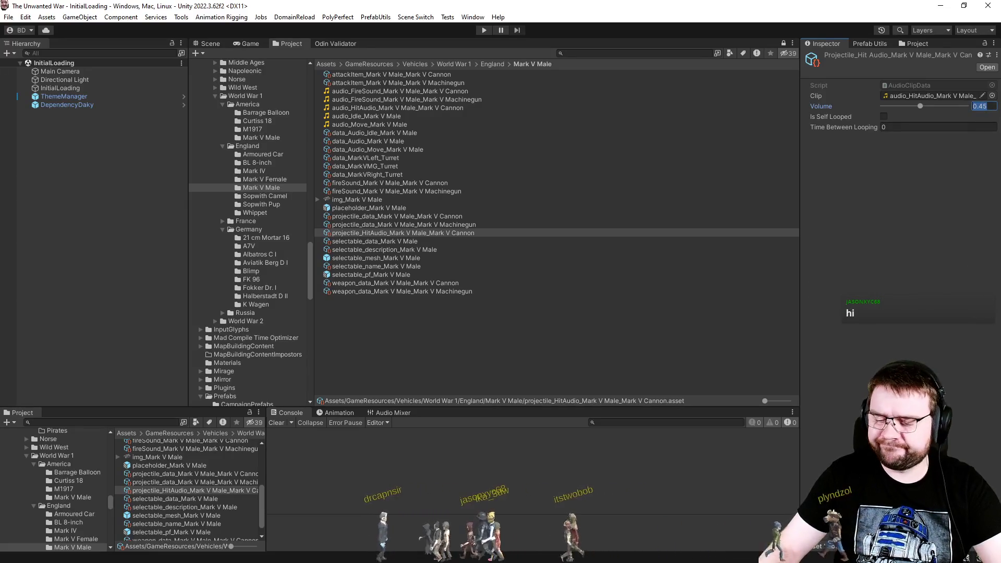
click(984, 106)
text(0.6)
key(Return)
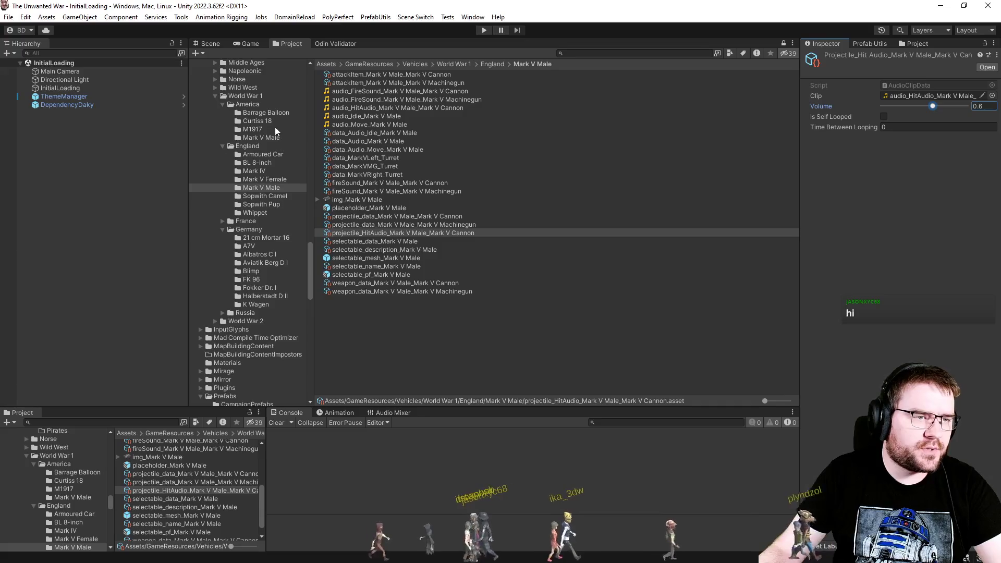
click(261, 138)
Step: Rename America Mark V Male's Explosion classic 5 copy to the old audio_HitAudio clip name
click(394, 108)
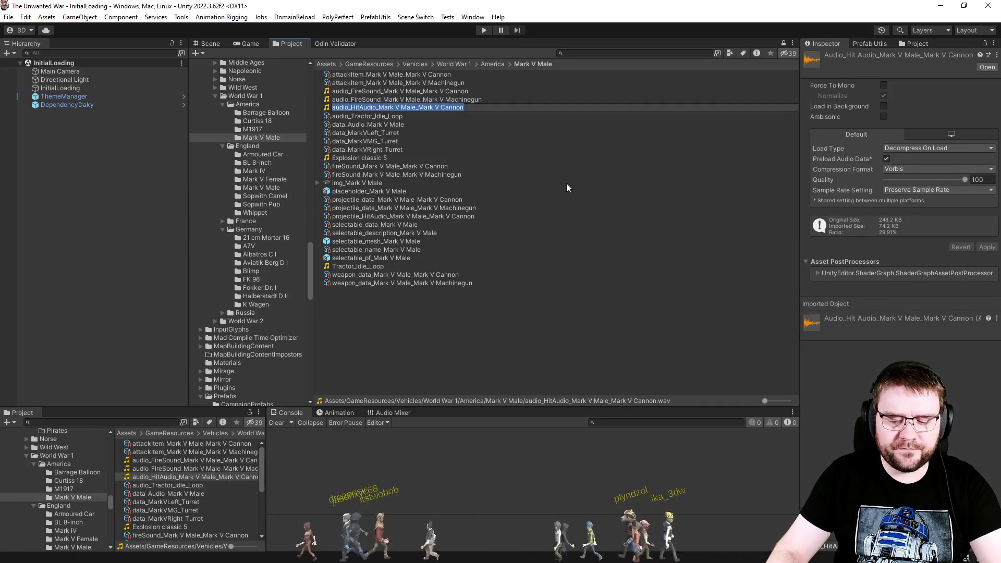
key(Return)
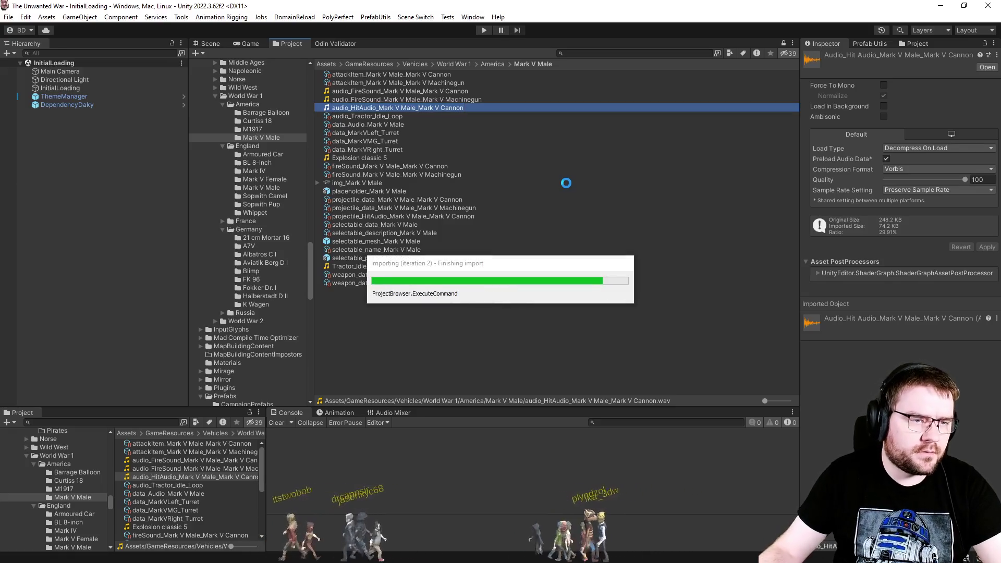
click(472, 152)
key(F2)
text(audio_HitAudio_Mark V Male_Mark V Cannon)
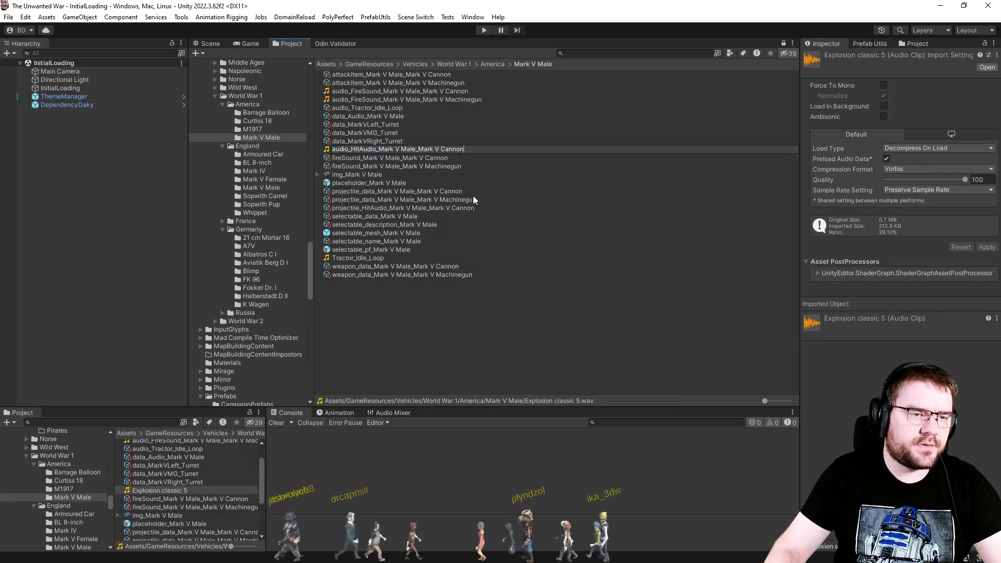
key(Return)
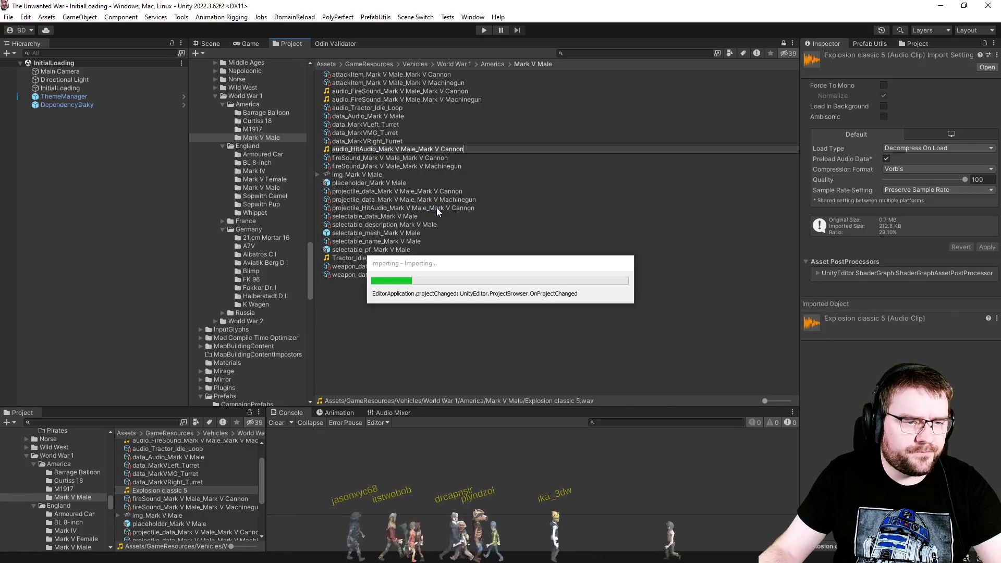
Step: Assign the renamed clip to the cannon hit audio data's Clip field with Volume 0.6
click(435, 208)
click(436, 111)
drag(436, 111, 910, 290)
text(6)
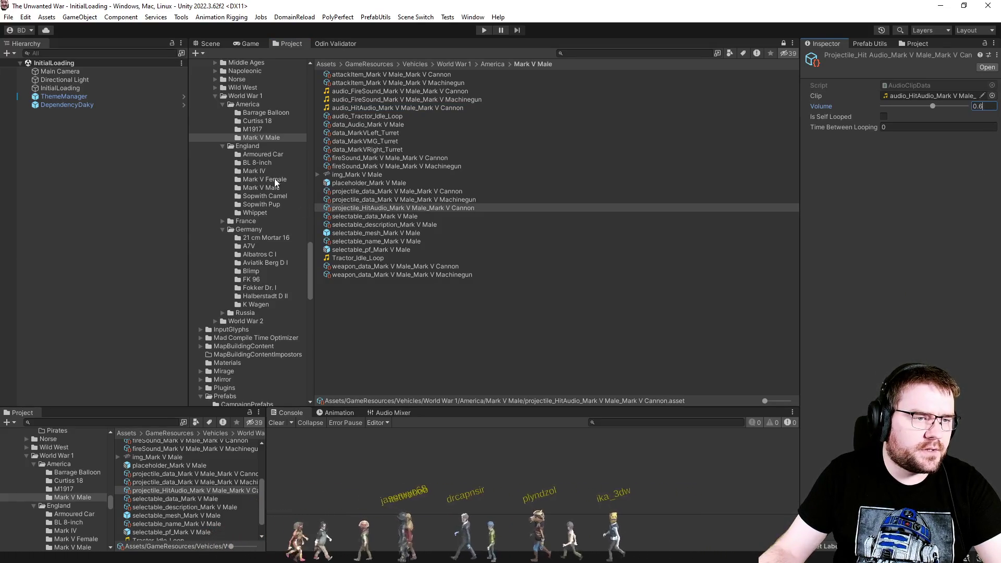
click(274, 171)
Step: Rename Mark IV's Explosion classic 5 copy to audio_HitAudio_Mark IV_Mark IV Cannon
click(388, 108)
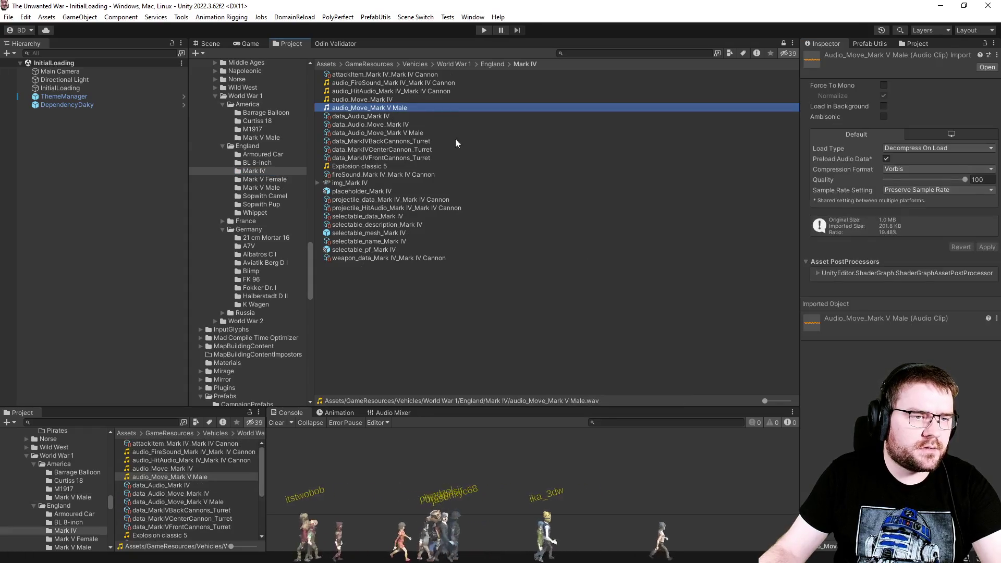
key(Up)
key(Up)
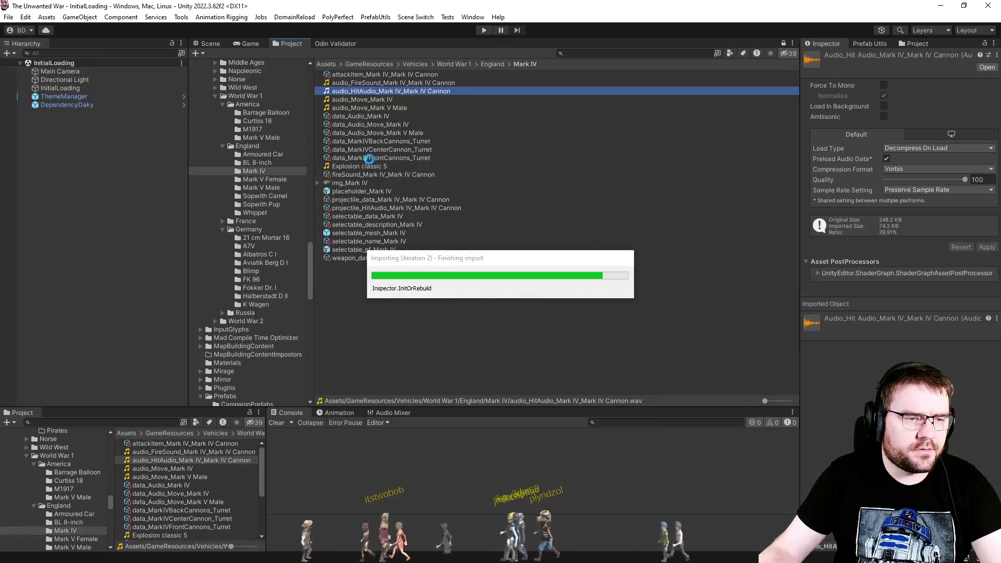
click(370, 158)
text(audio_HitAudio_Mark IV_Mark IV Cannon)
key(Return)
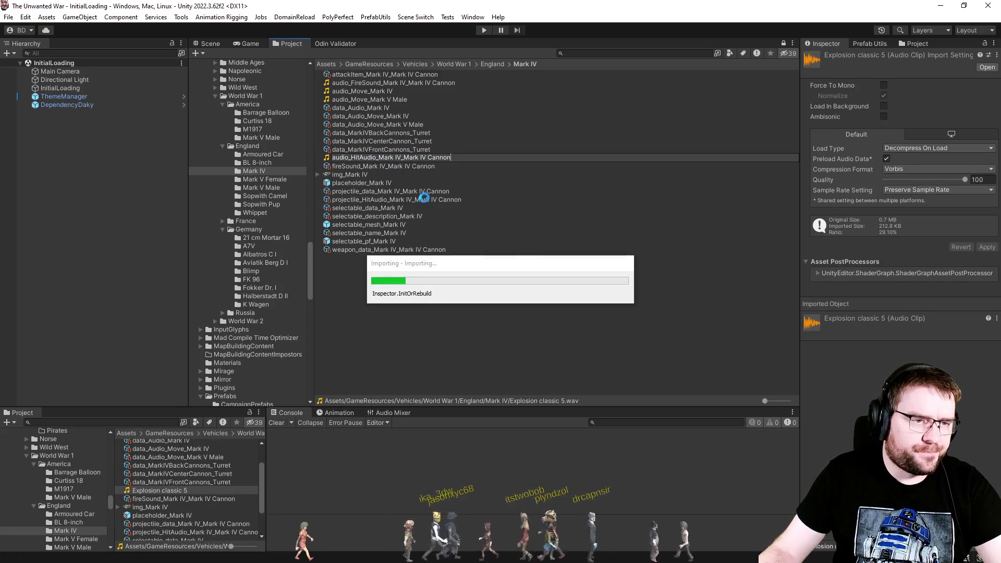
Step: Assign the renamed clip to the Mark IV hit audio data's Clip field at volume 0.6
click(426, 199)
drag(876, 219, 926, 290)
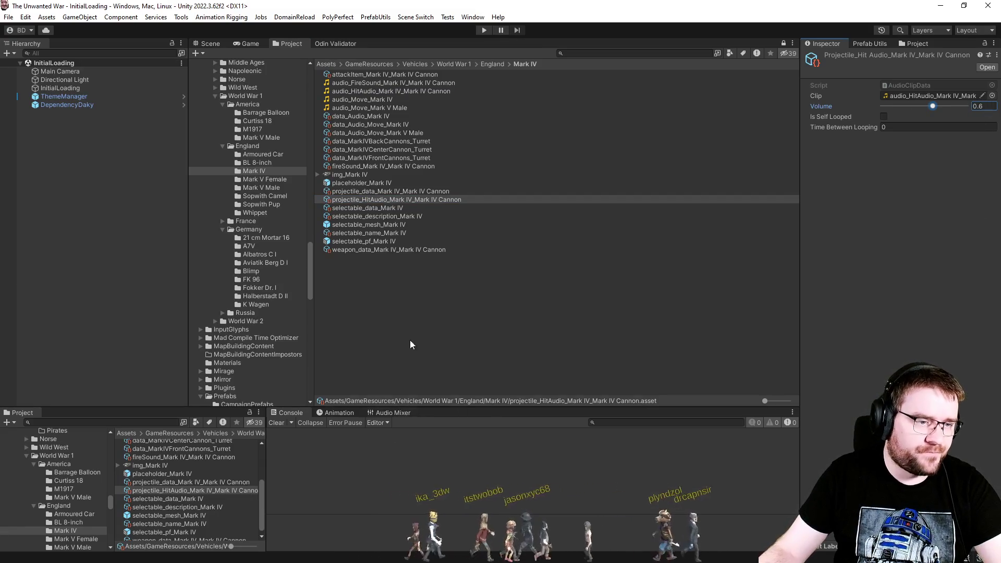
click(452, 336)
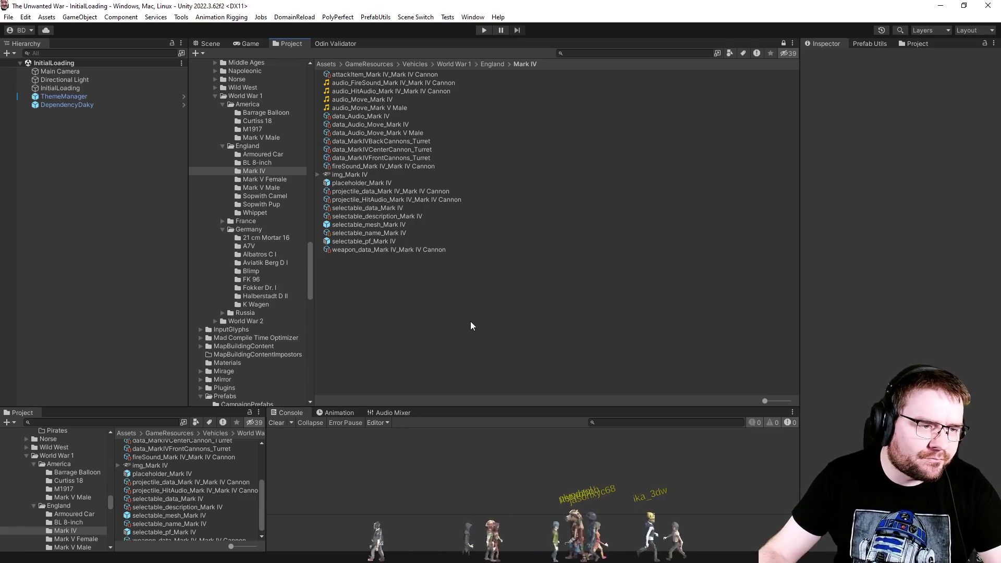
Step: Browse the Mark V Female, England Mark V Male, Whippet and BL 8-inch folders, checking BL 8-inch's hit audio clip
click(264, 179)
click(261, 187)
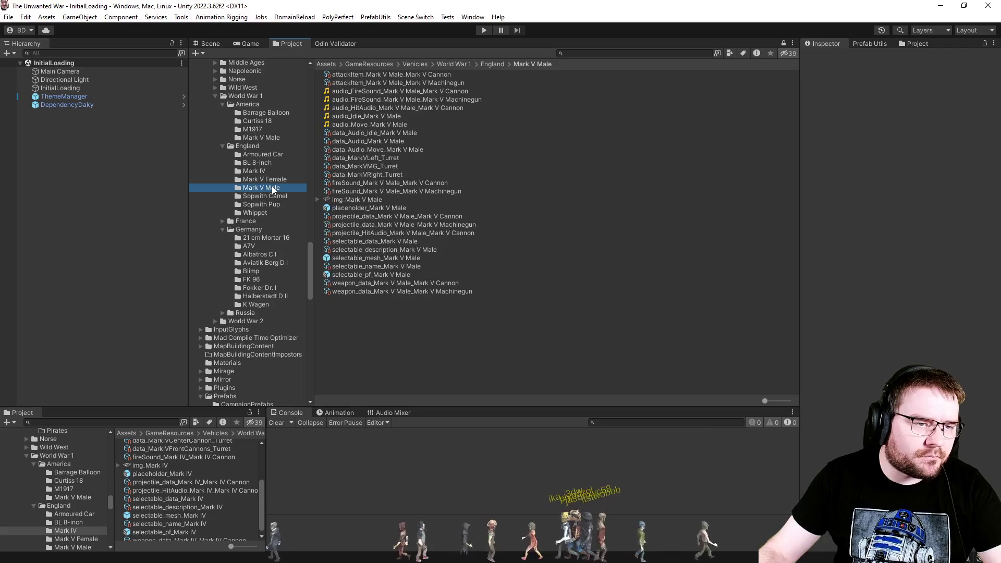
click(261, 213)
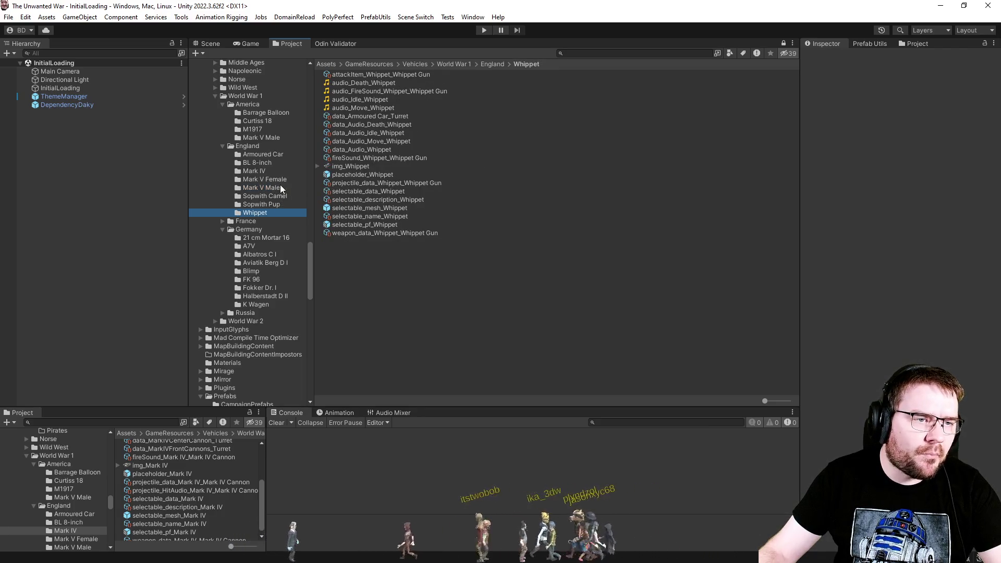
click(270, 165)
click(388, 100)
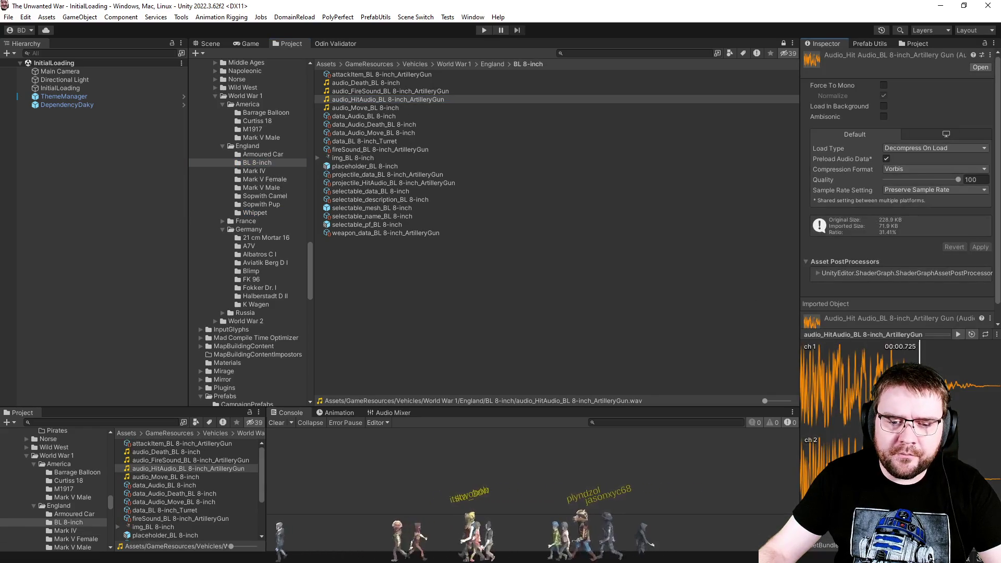
click(497, 307)
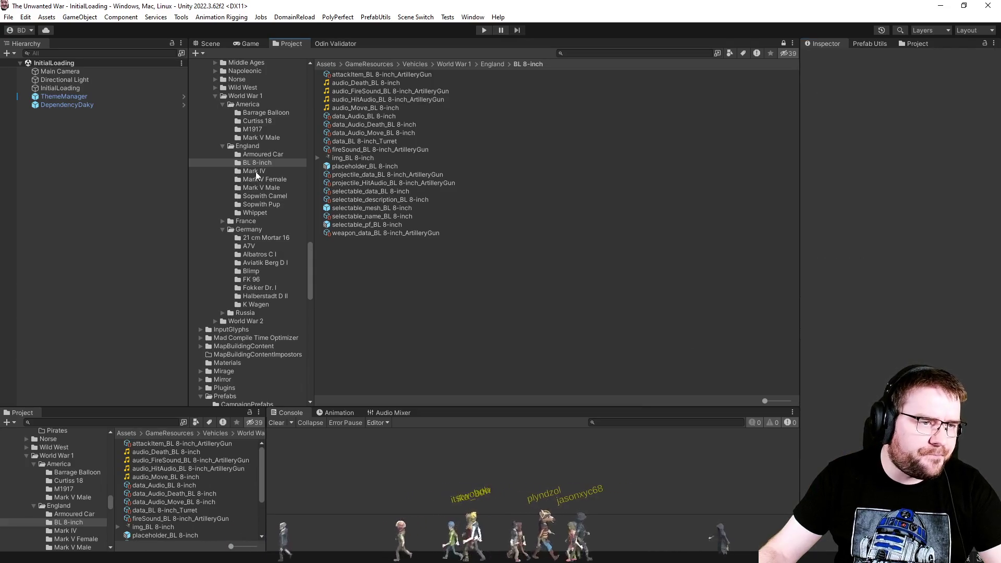
Step: Inspect the M1917 folder's hit audio clip, fire sound clip and vehicle prefab
click(250, 130)
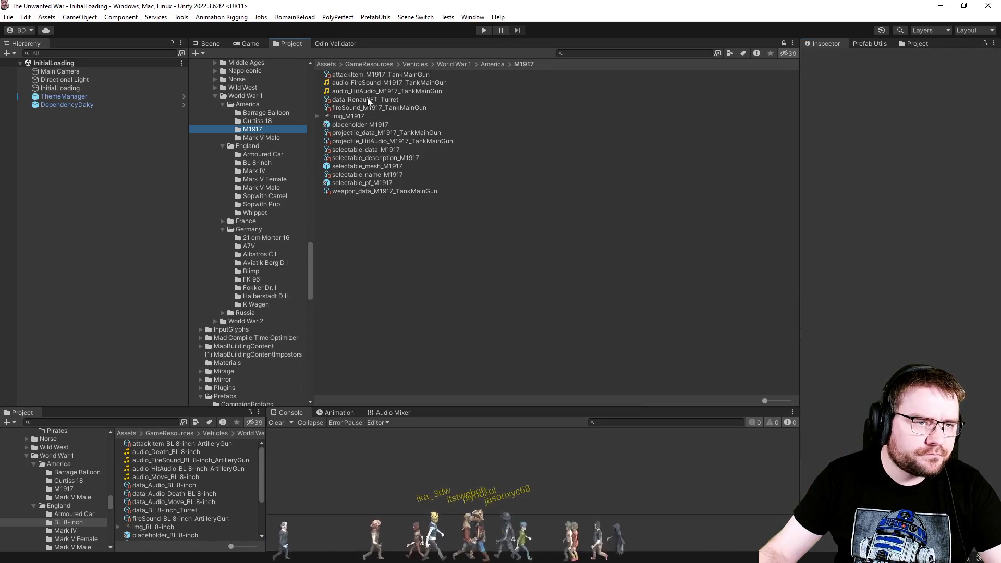
click(381, 92)
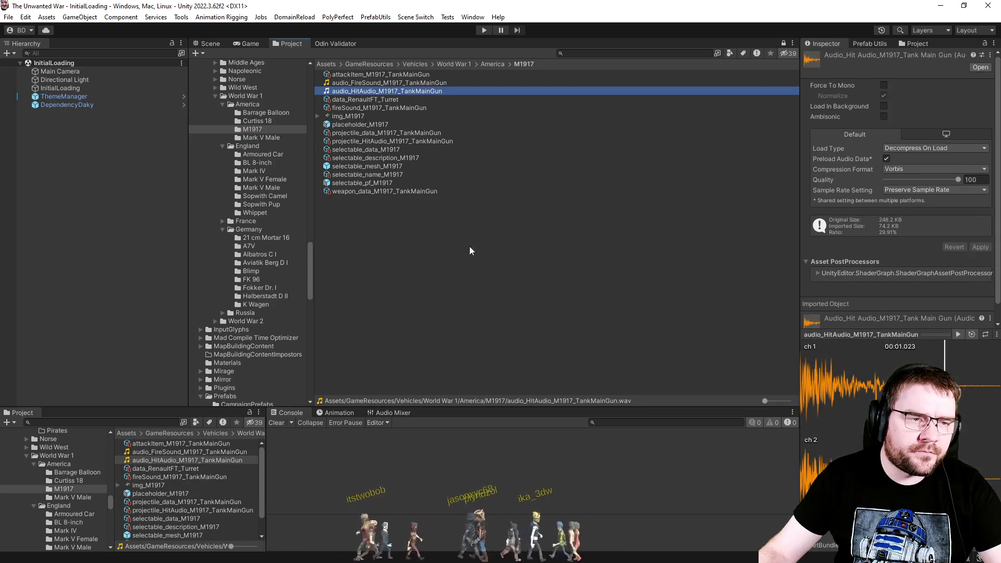
click(392, 224)
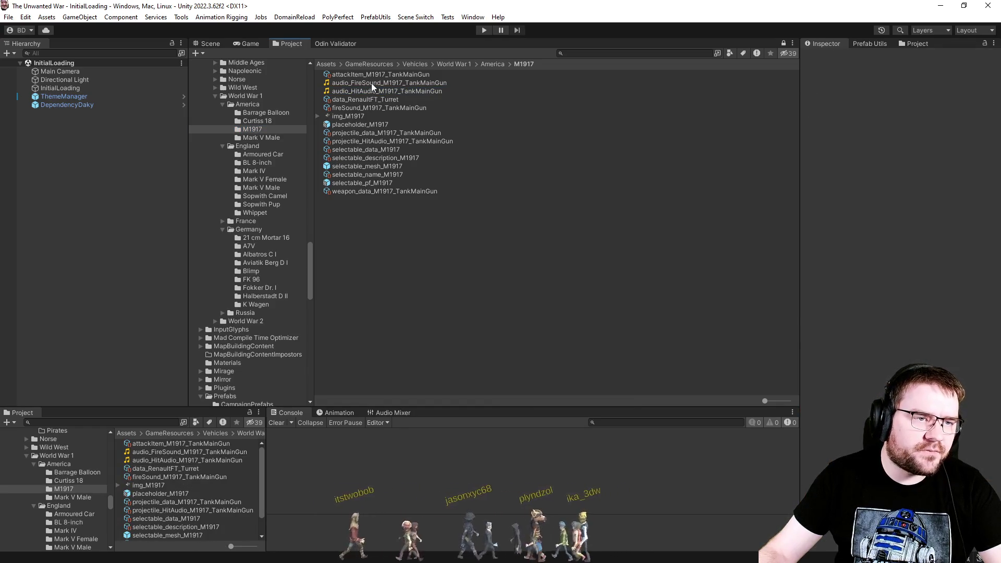
key(Up)
click(415, 232)
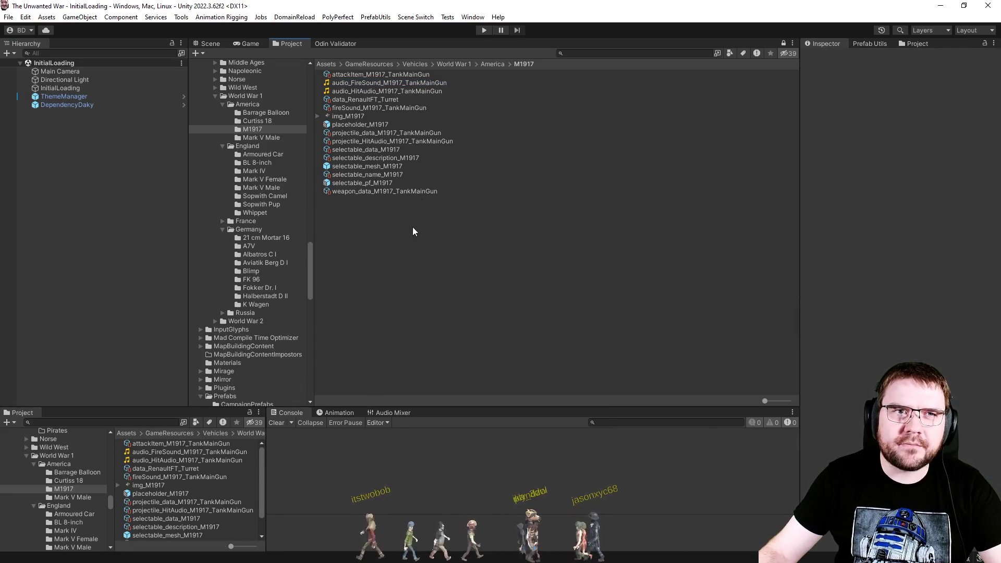
click(358, 183)
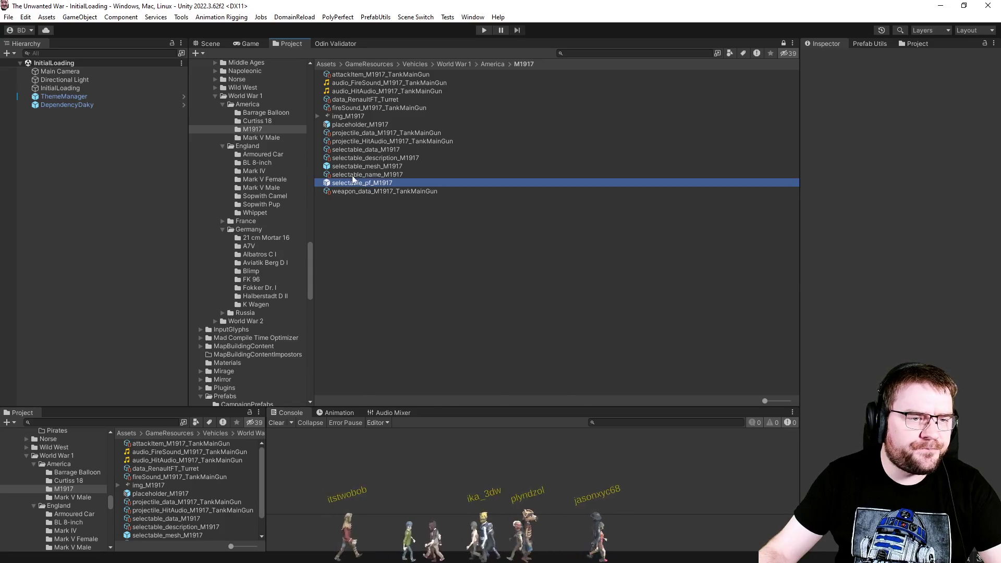
double_click(358, 183)
click(217, 44)
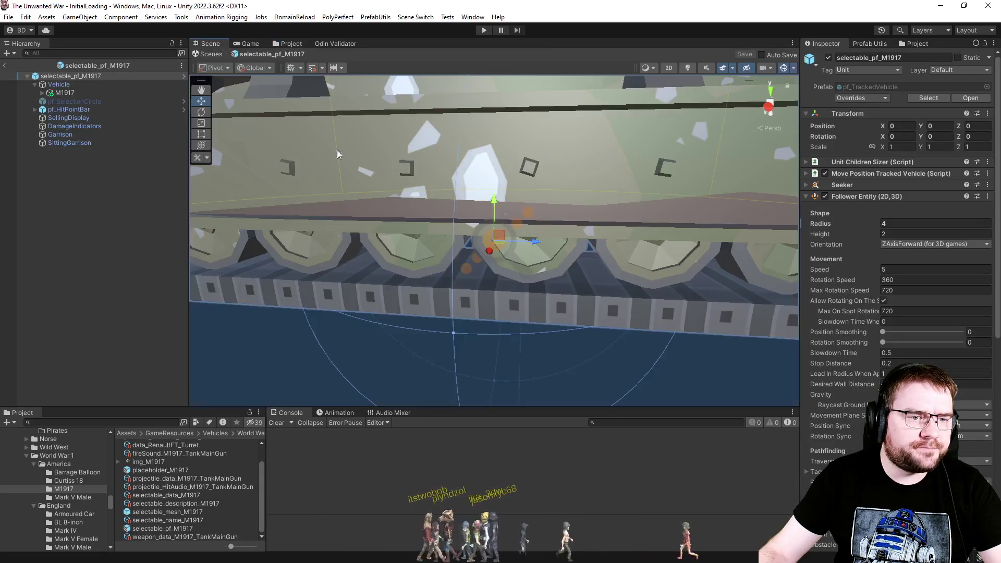
drag(529, 260, 489, 252)
scroll(489, 253, up, 5)
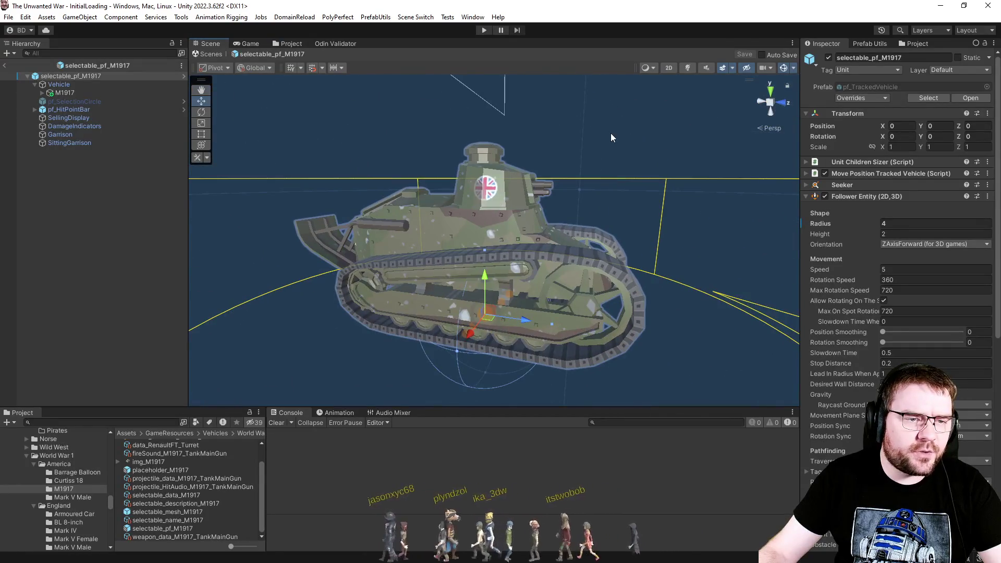
click(609, 135)
drag(605, 137, 543, 173)
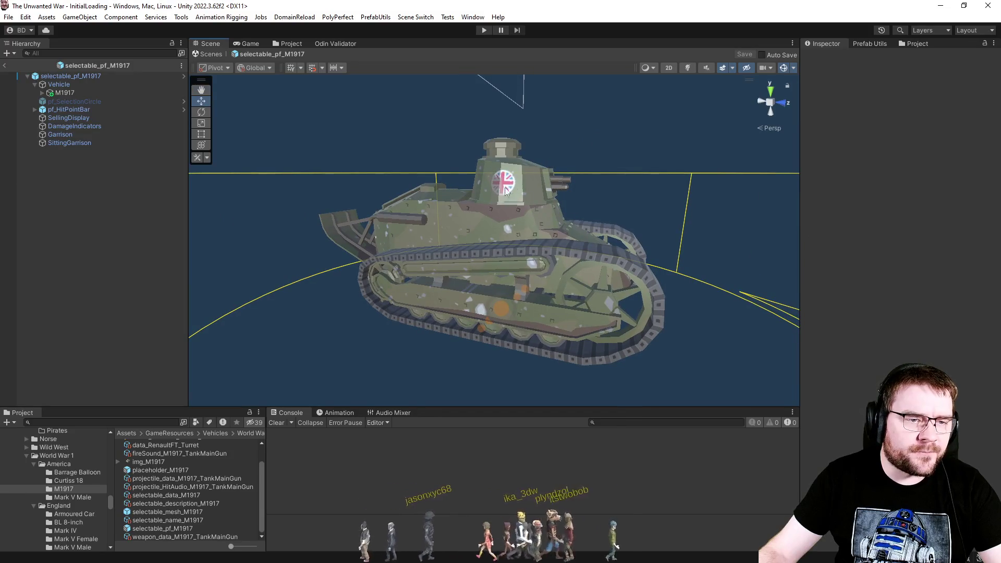
click(4, 65)
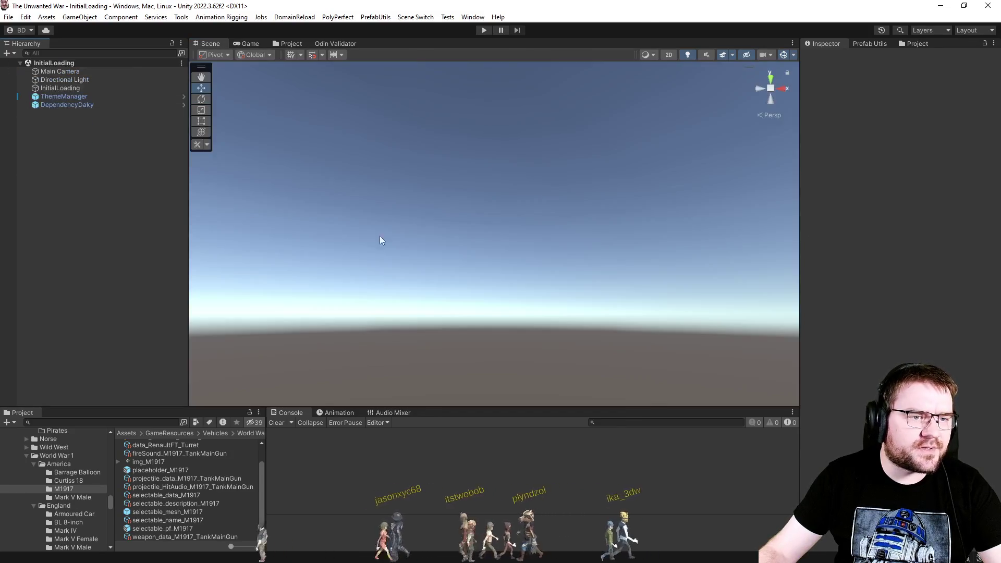
click(277, 46)
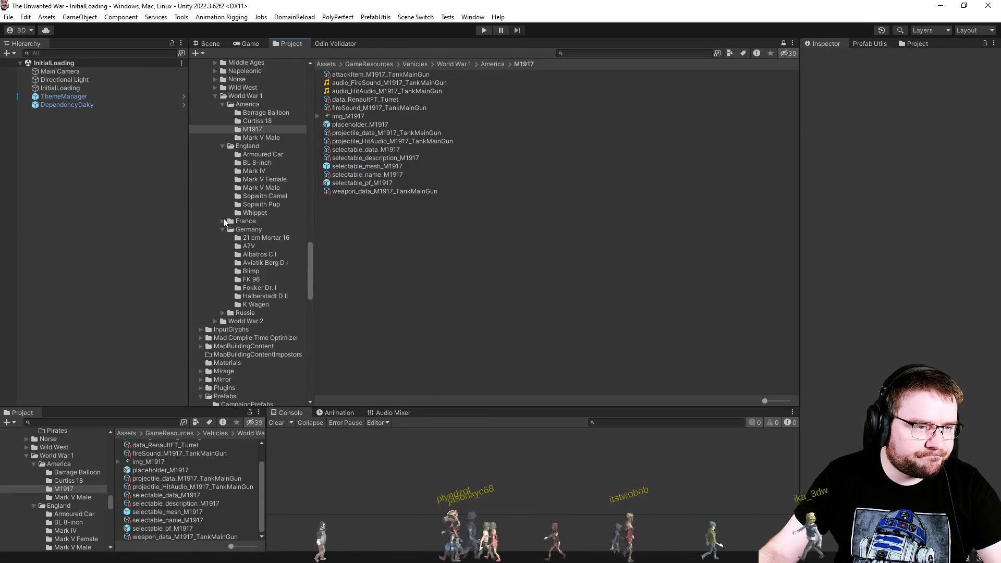
Step: Expand the France vehicles and inspect the Saint Chamon vehicle prefab
click(223, 221)
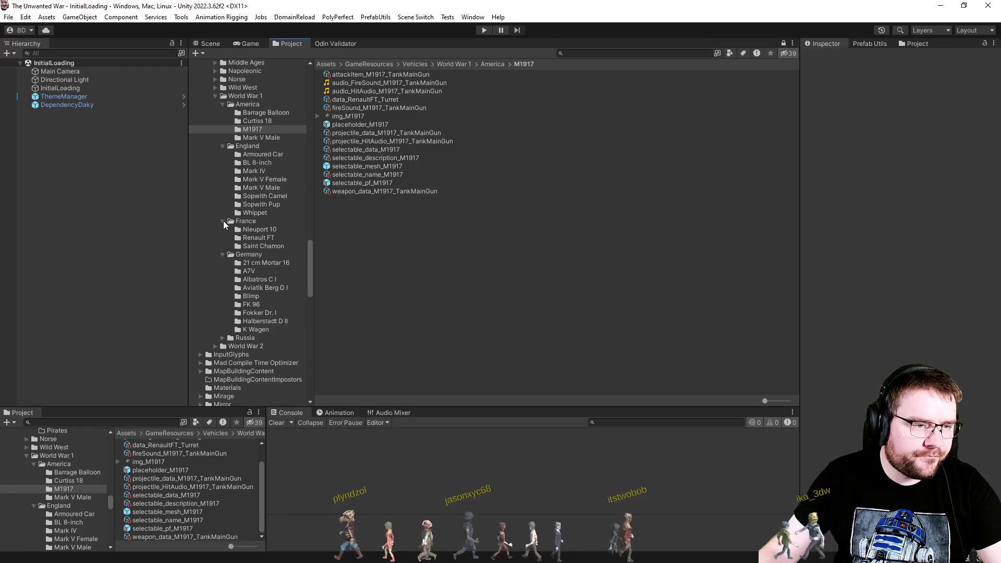
click(250, 249)
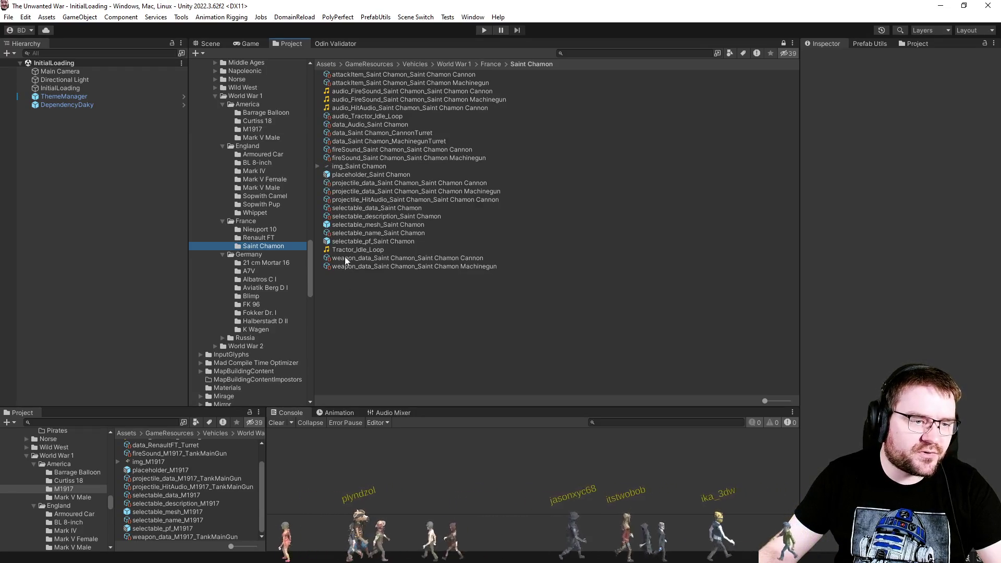
click(365, 241)
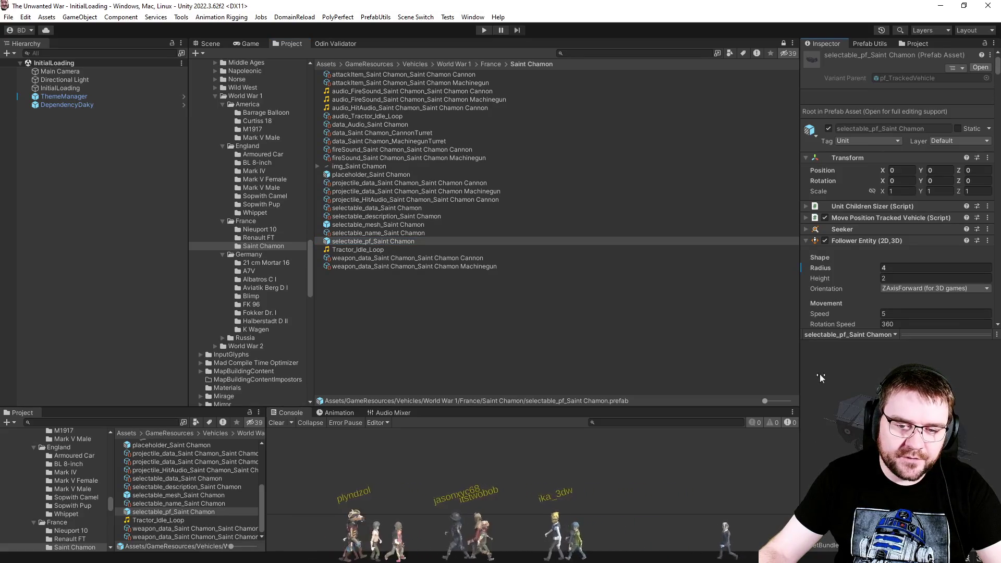
click(395, 303)
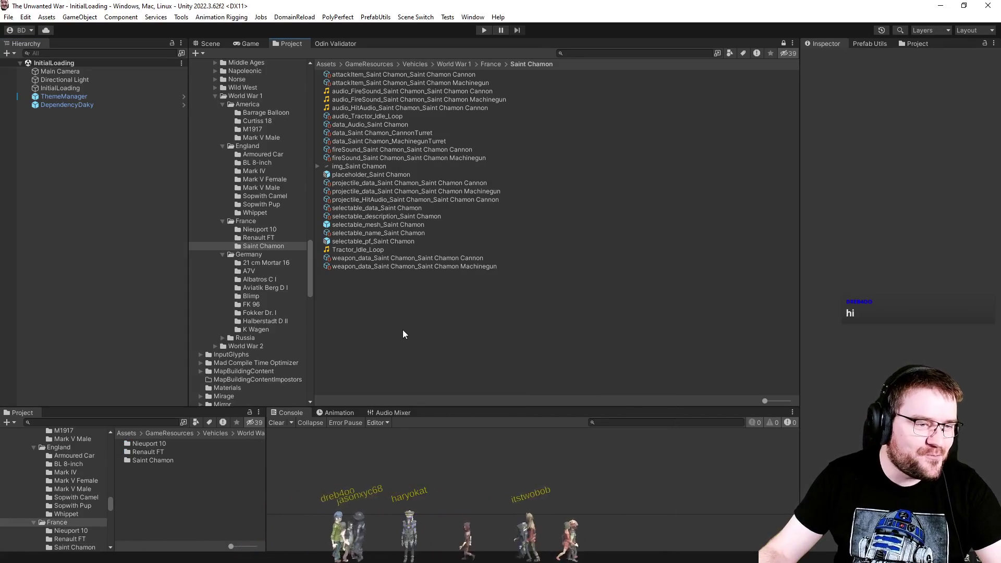
Step: Show the 21 cm Mortar 16 folder and inspect its mortar prefab
click(277, 263)
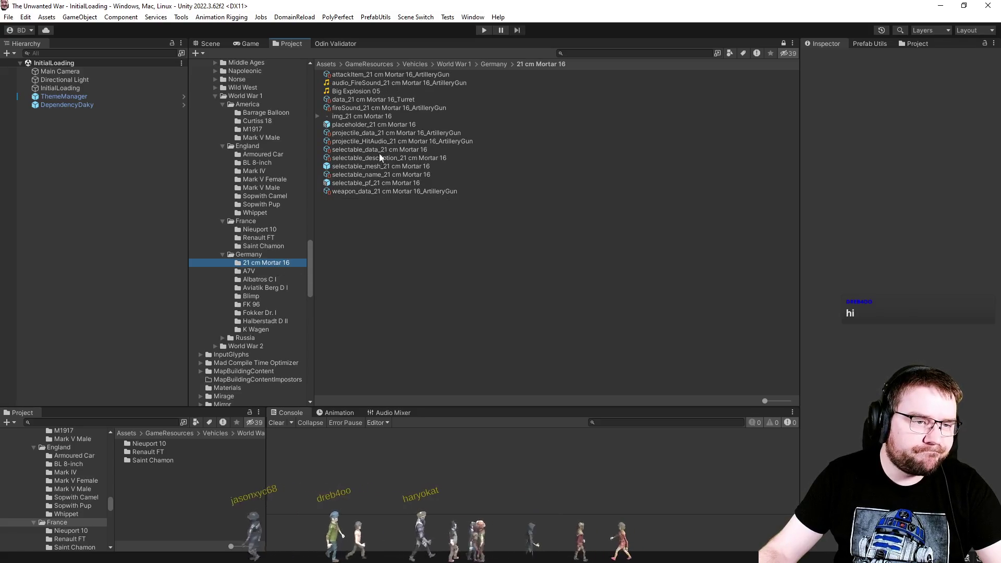
click(384, 174)
key(Down)
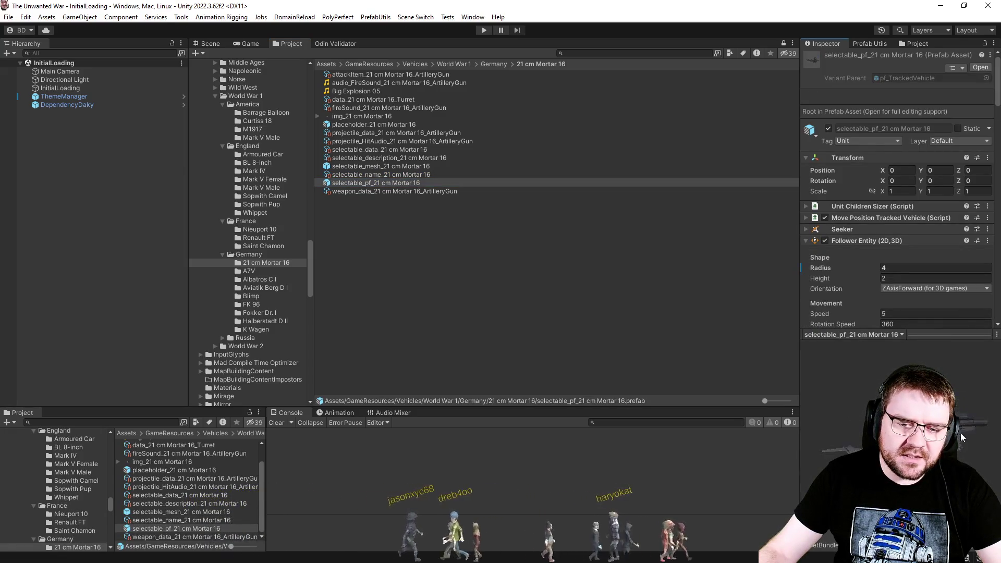
click(520, 290)
Step: Inspect the mortar's fire sound, hit audio data using Big Explosion 05, and weapon data
click(397, 85)
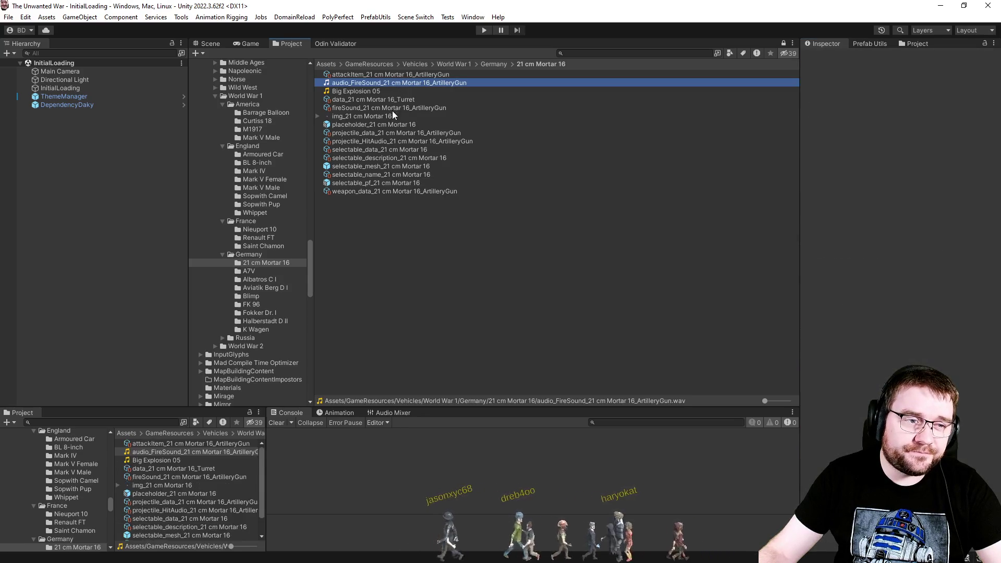
click(387, 139)
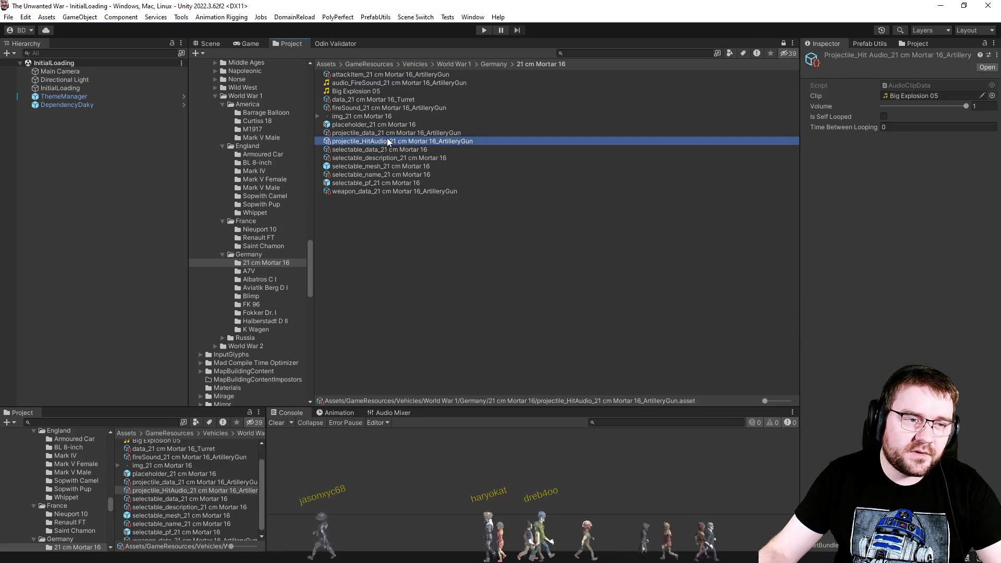
click(910, 95)
click(359, 90)
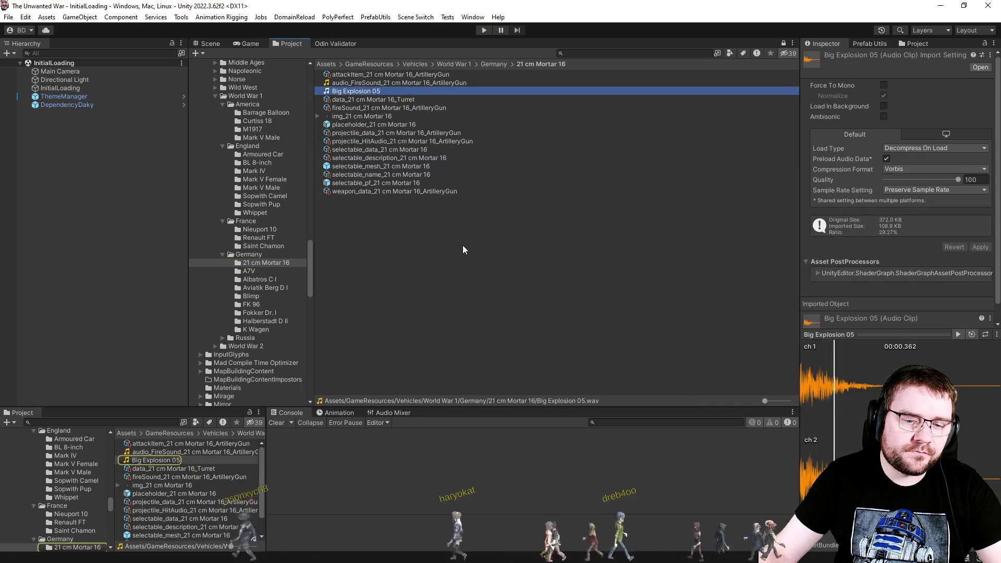
click(452, 239)
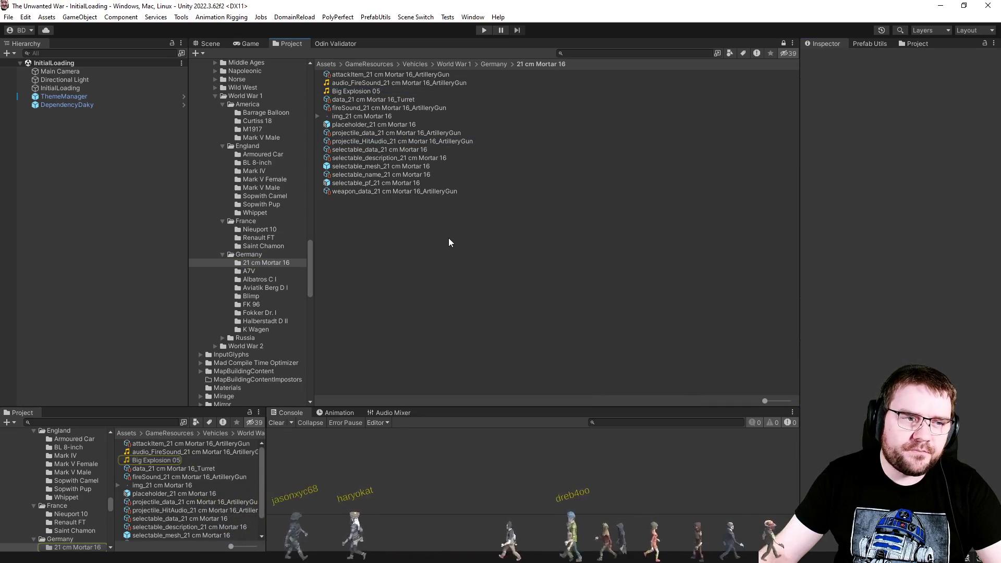
click(429, 192)
click(420, 242)
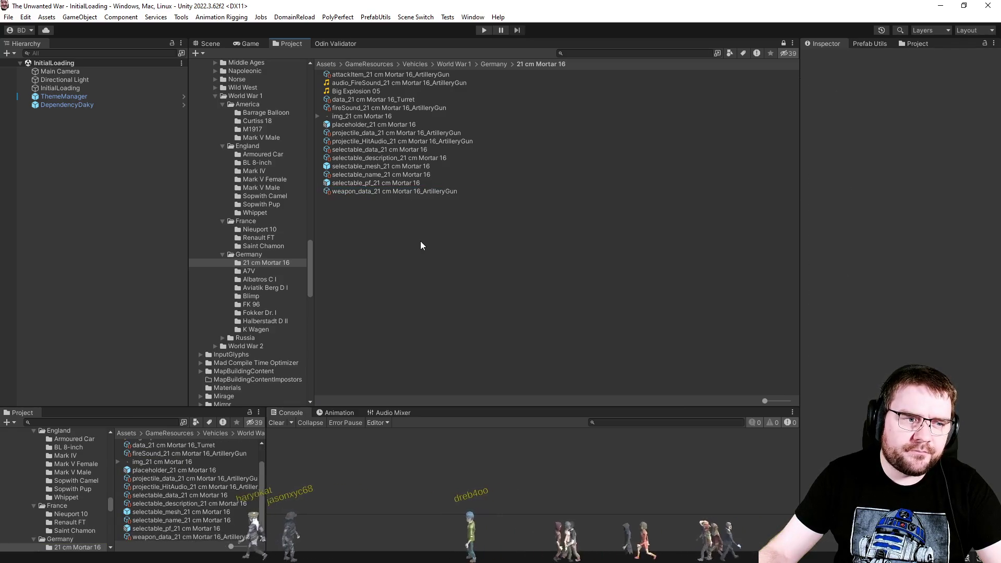
click(268, 270)
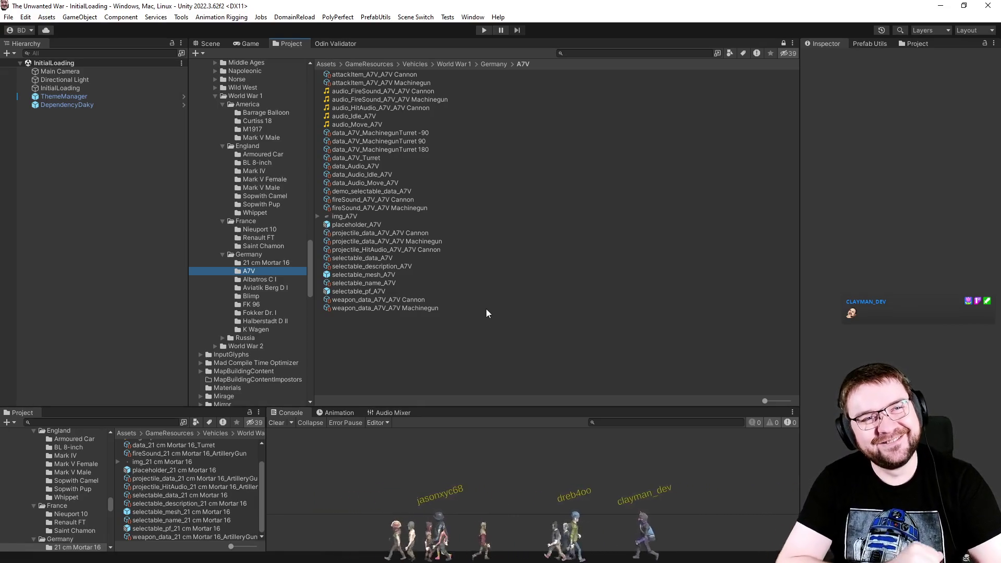
Step: Move focus to the A7V folder's asset list
click(459, 344)
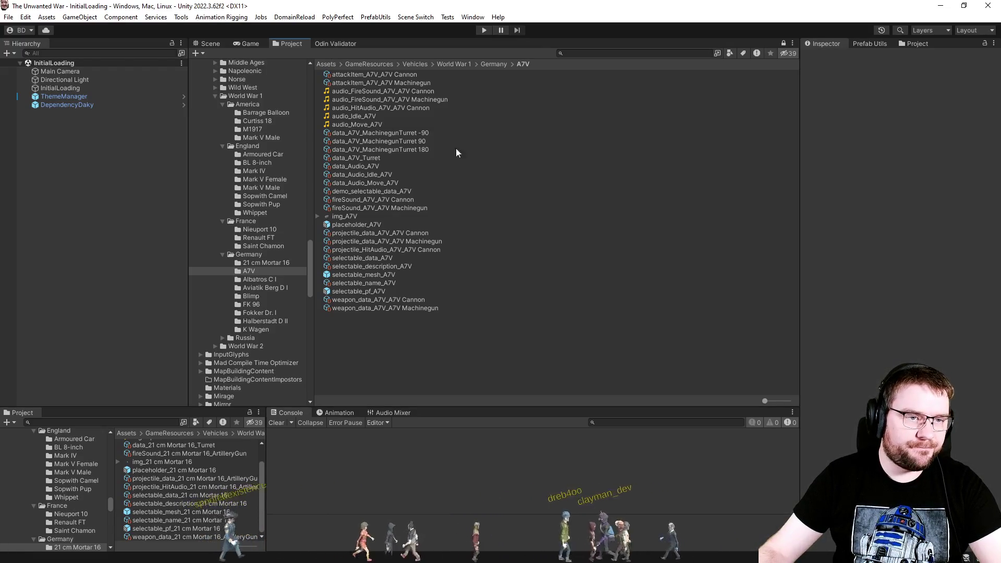
click(399, 108)
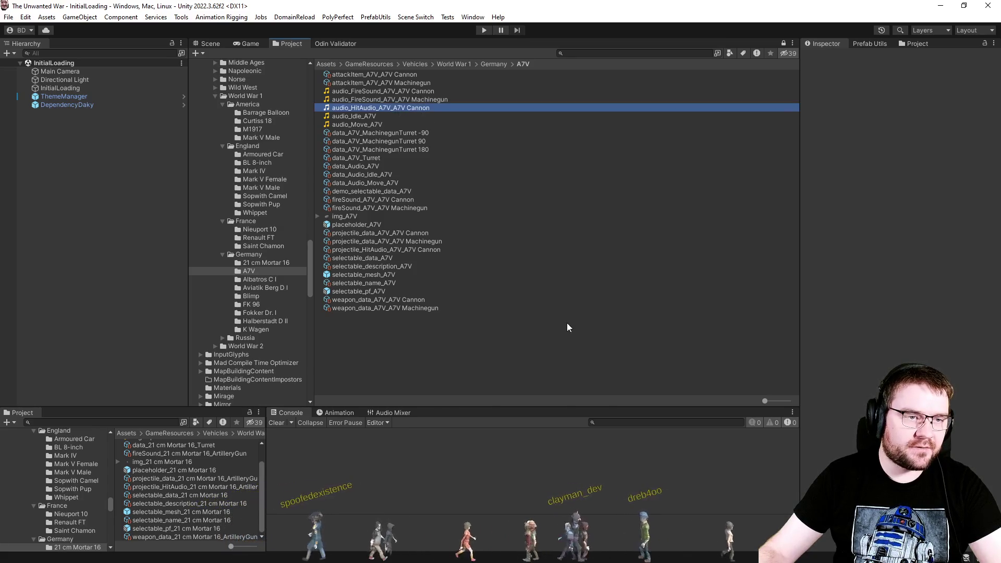
Step: Deselect assets, enter Play mode, and go from The Unwanted War main menu into Skirmish setup
click(519, 342)
click(485, 32)
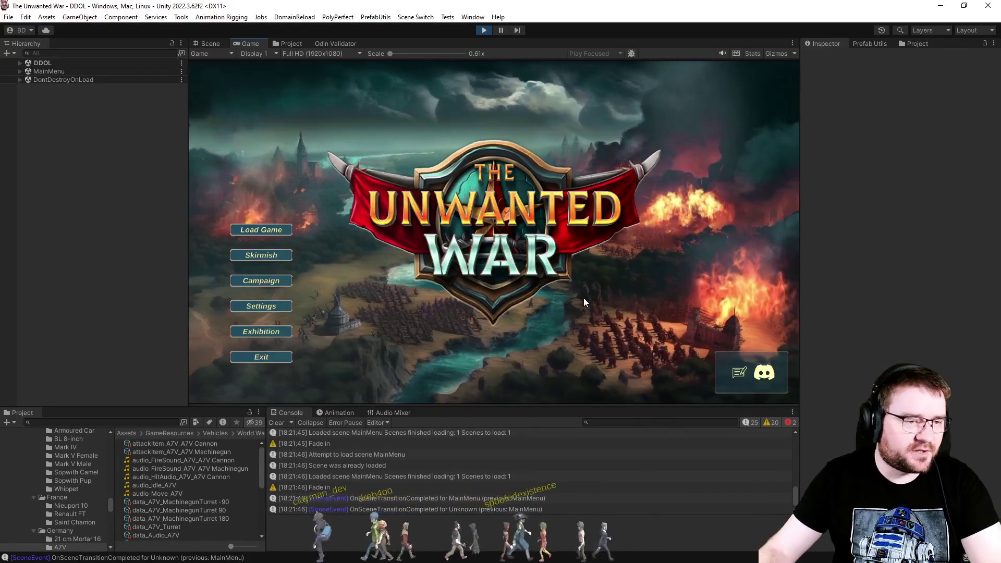
click(263, 255)
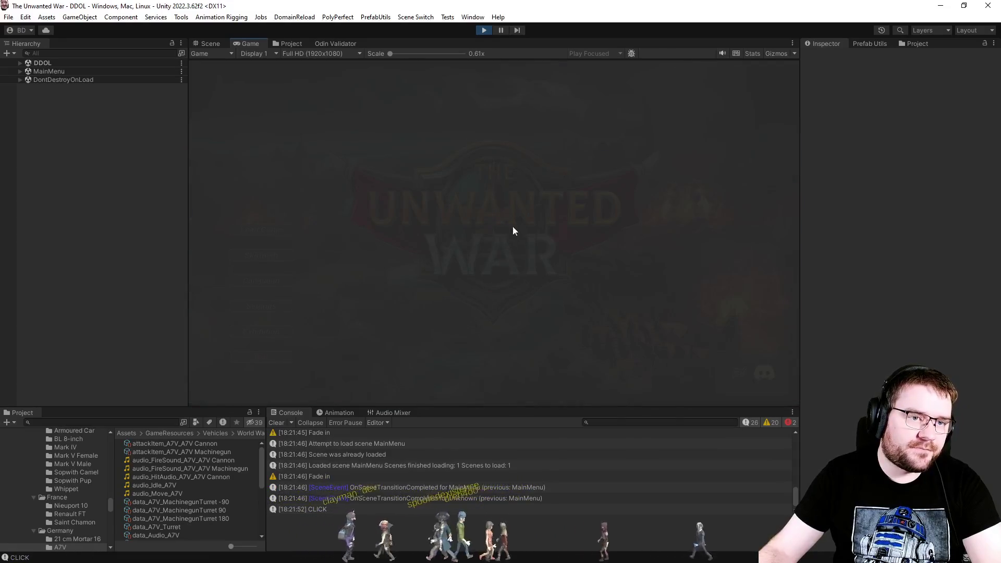
Step: Add a PC - Effortless opponent playing England in slot 2, with the era set to World War 1
click(474, 130)
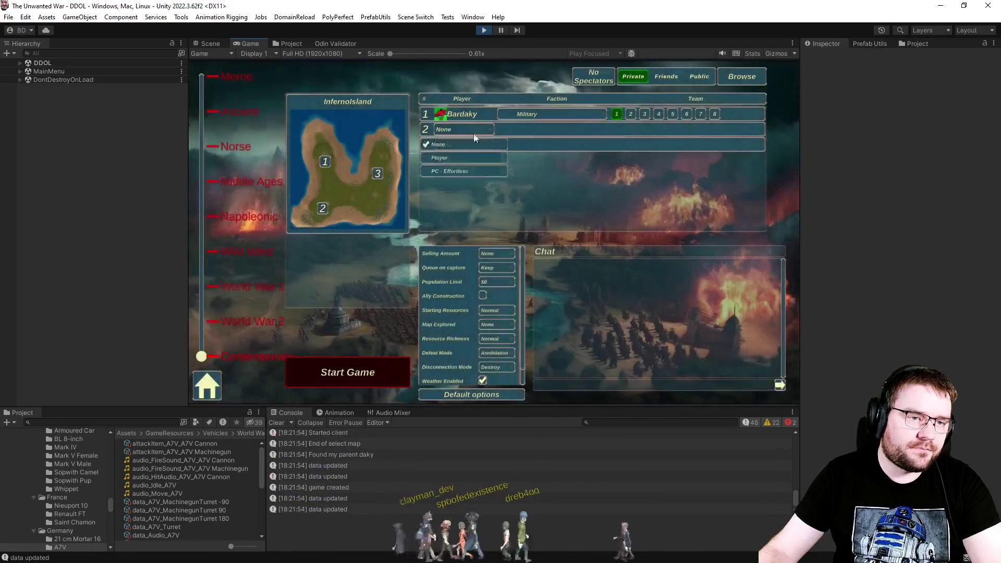
click(462, 172)
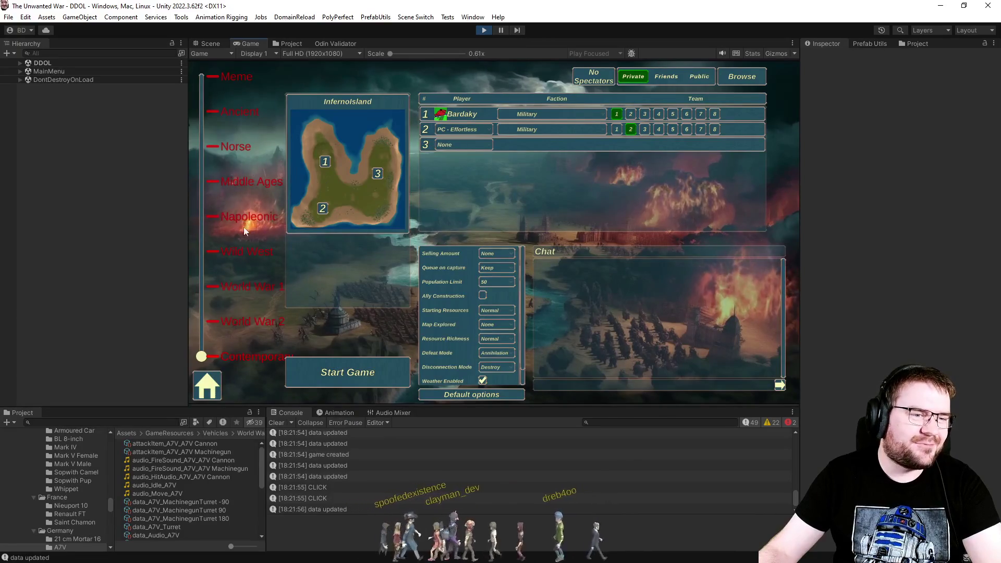
click(251, 291)
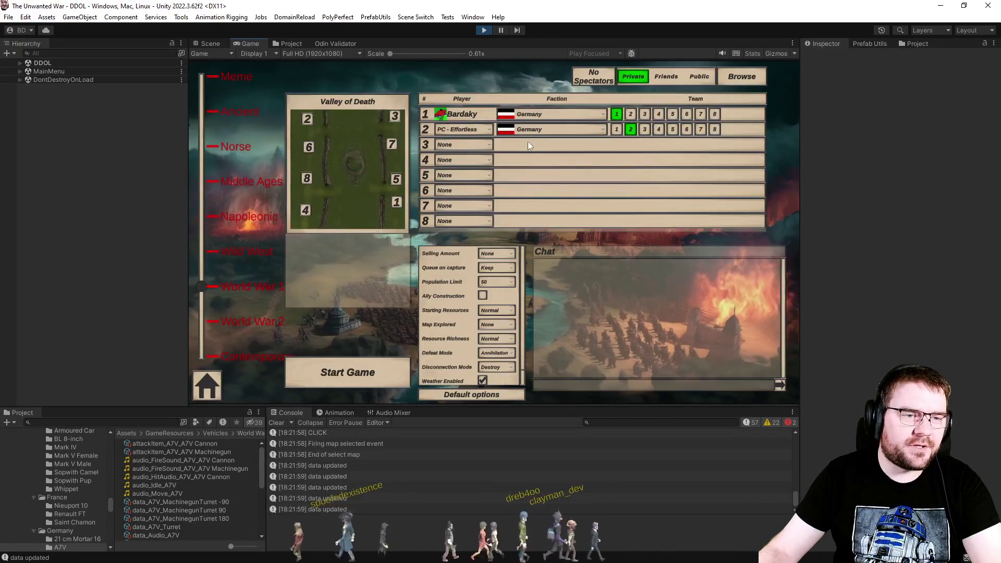
click(539, 132)
click(536, 157)
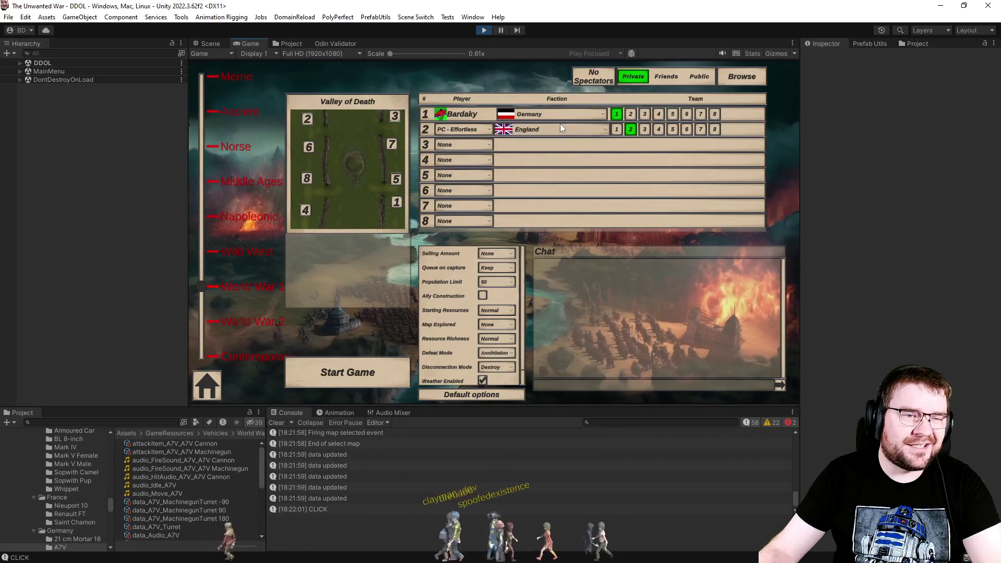
click(559, 128)
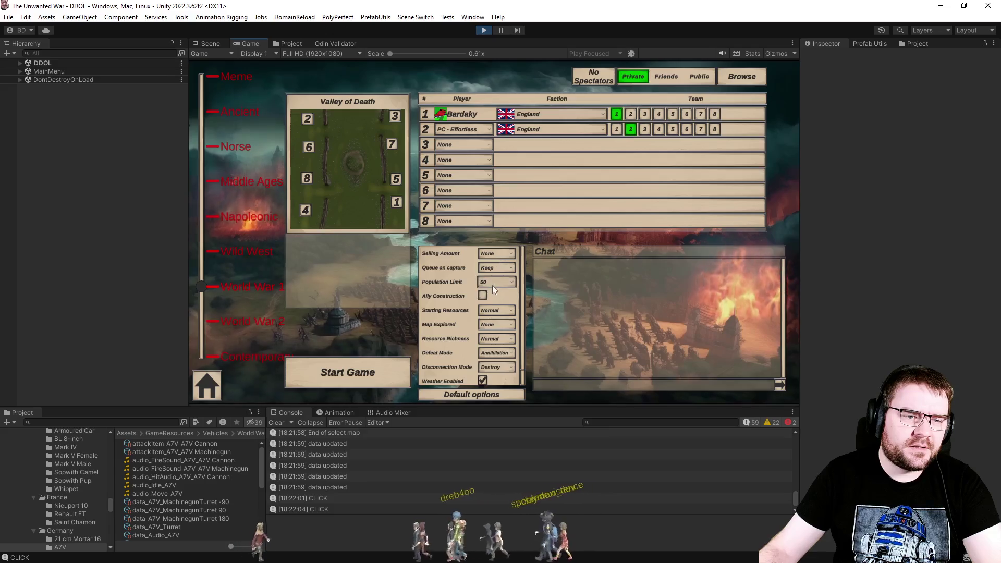
Step: Set Map Explored to Full and start the match on Valley of Death
click(496, 325)
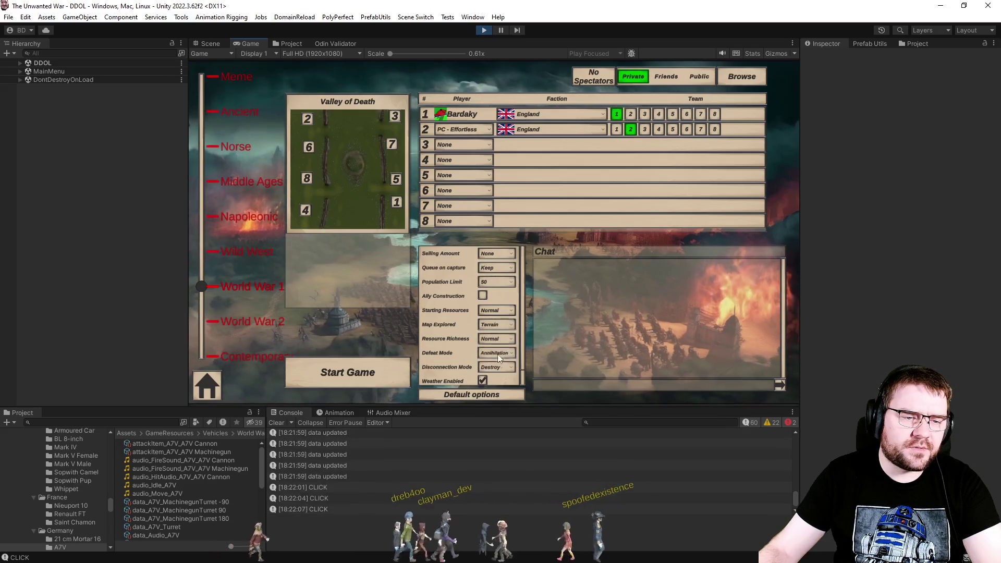
click(498, 364)
click(344, 379)
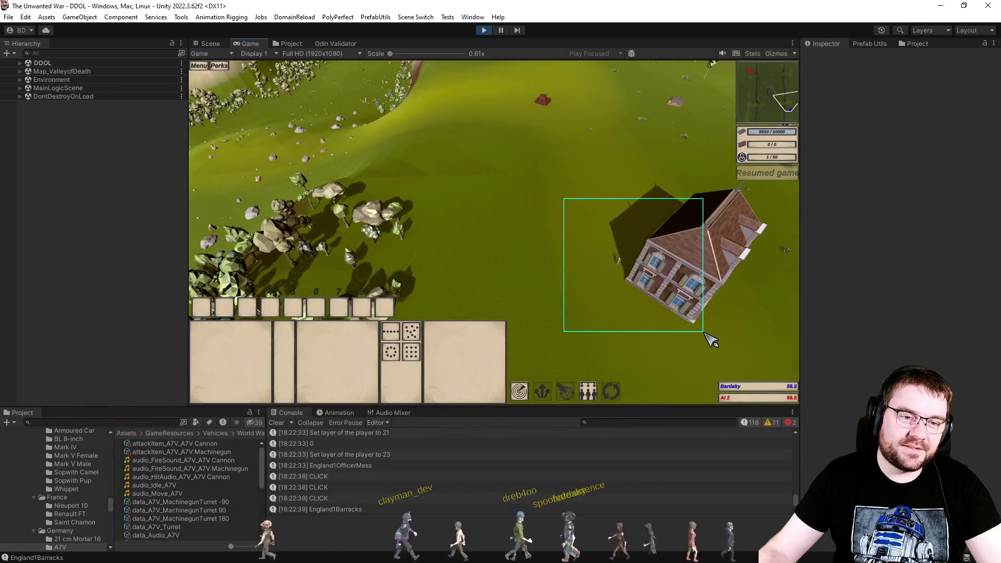
Step: Box-select the engineers and place a Storage foundation on the field
drag(564, 198, 704, 333)
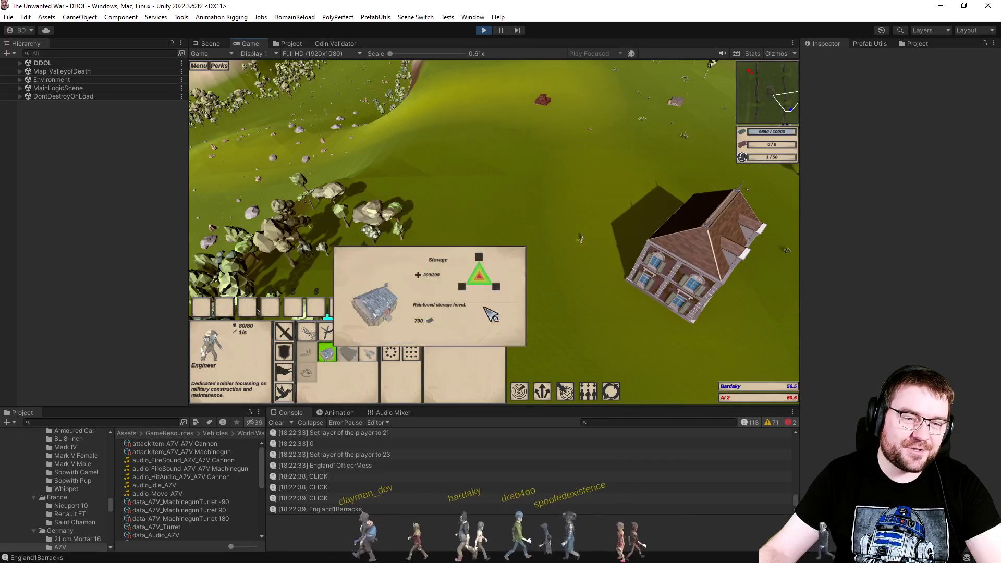
click(334, 358)
click(602, 334)
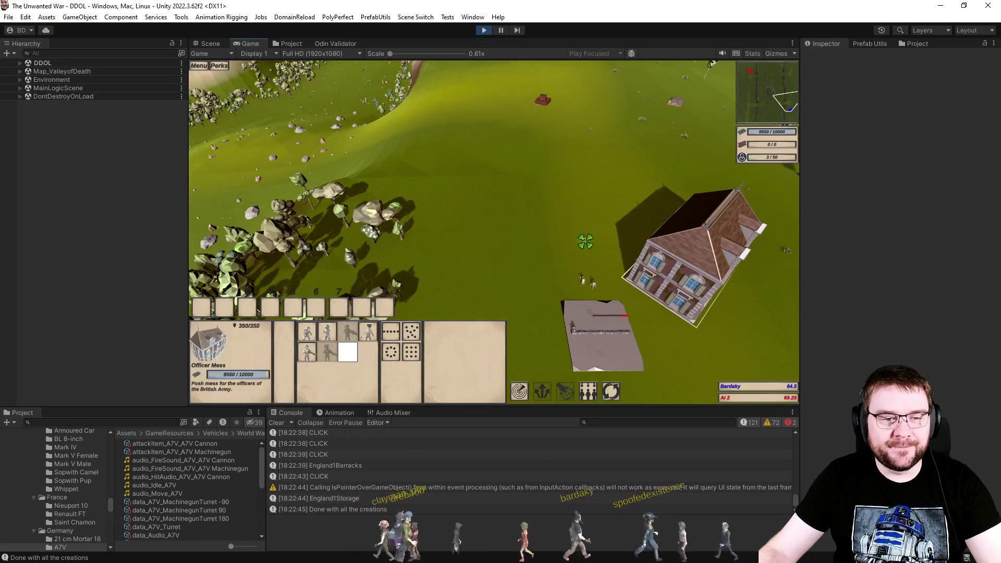
scroll(540, 313, down, 3)
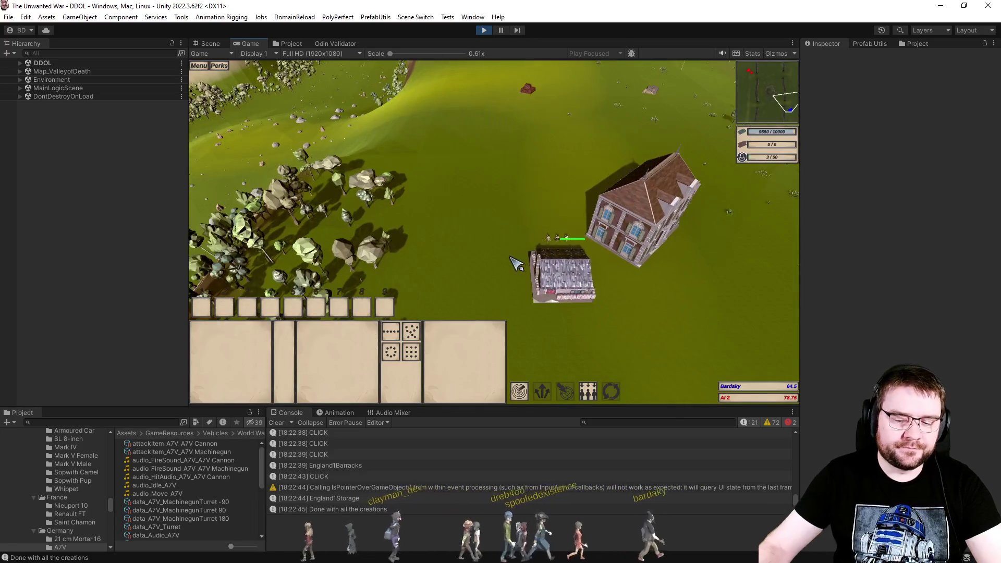
key(Return)
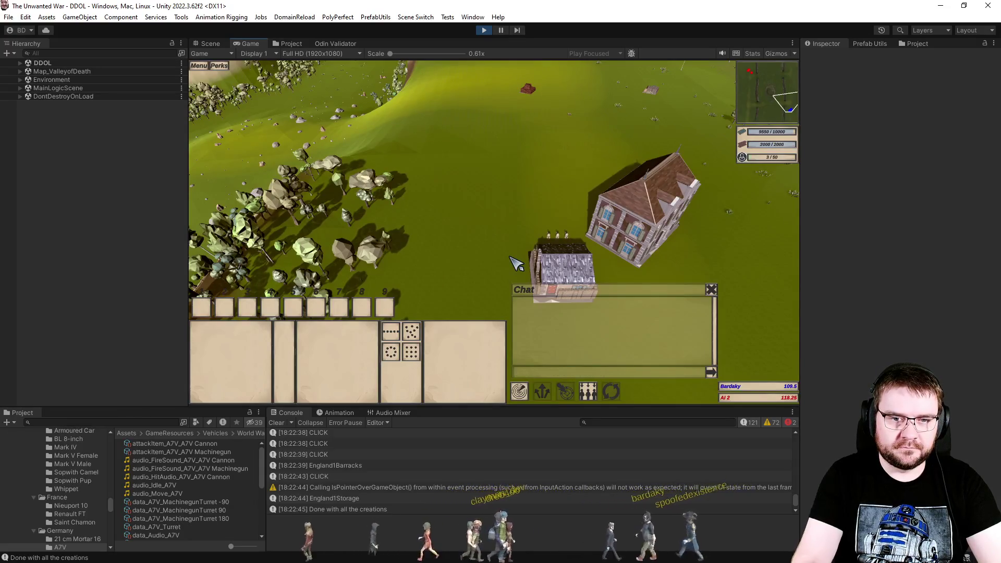
key(Return)
Step: Have the engineers place a Workshop on the grass and an Artillery Pit beside it
drag(654, 310, 654, 310)
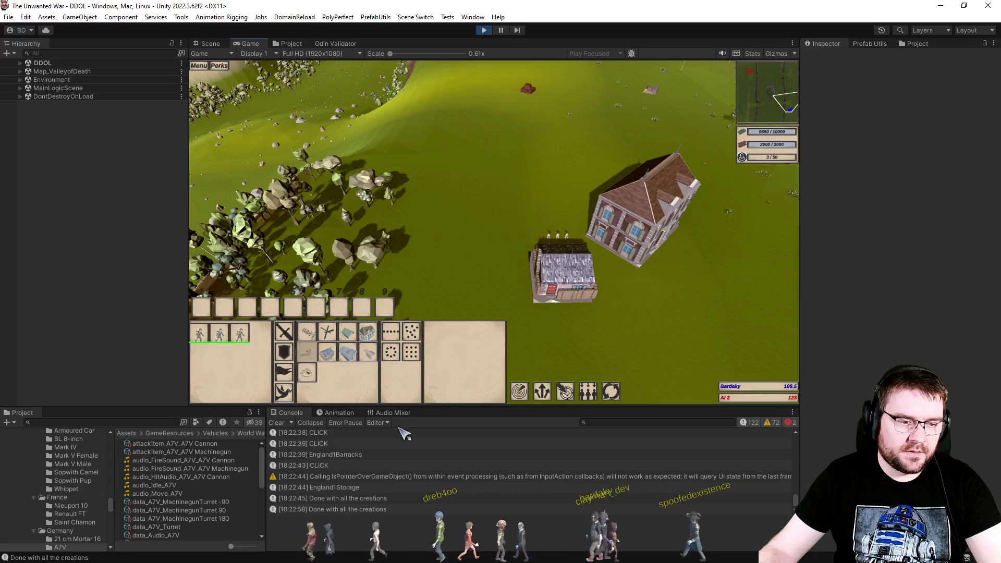
click(348, 353)
click(496, 209)
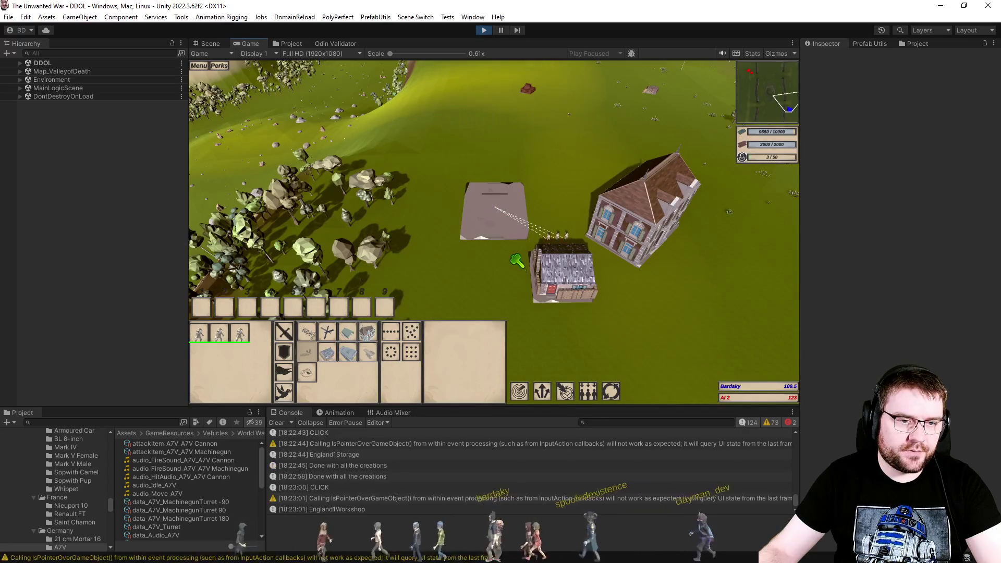
click(307, 373)
click(564, 190)
click(604, 328)
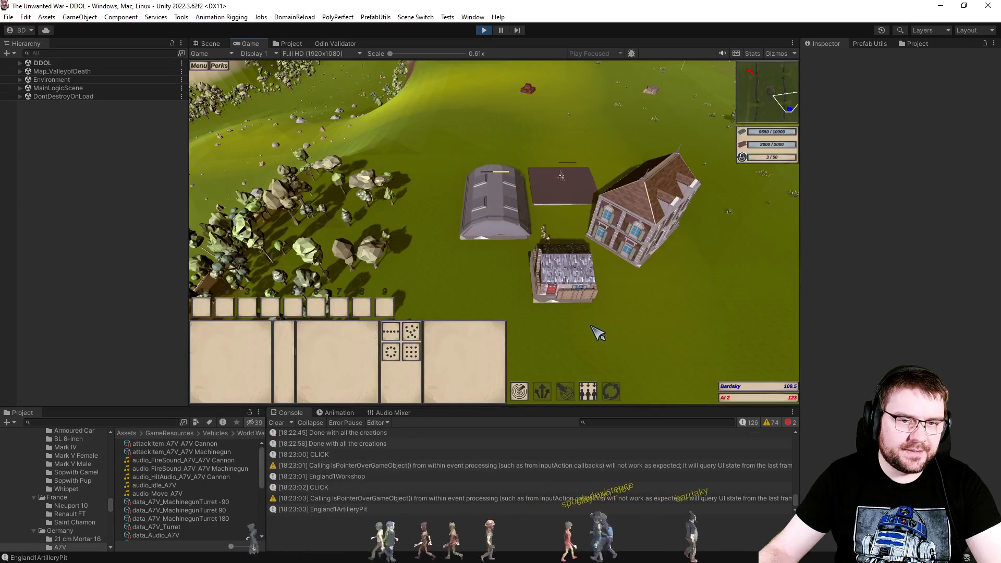
Step: Select the Workshop and unlock the tank there
scroll(599, 329, up, 2)
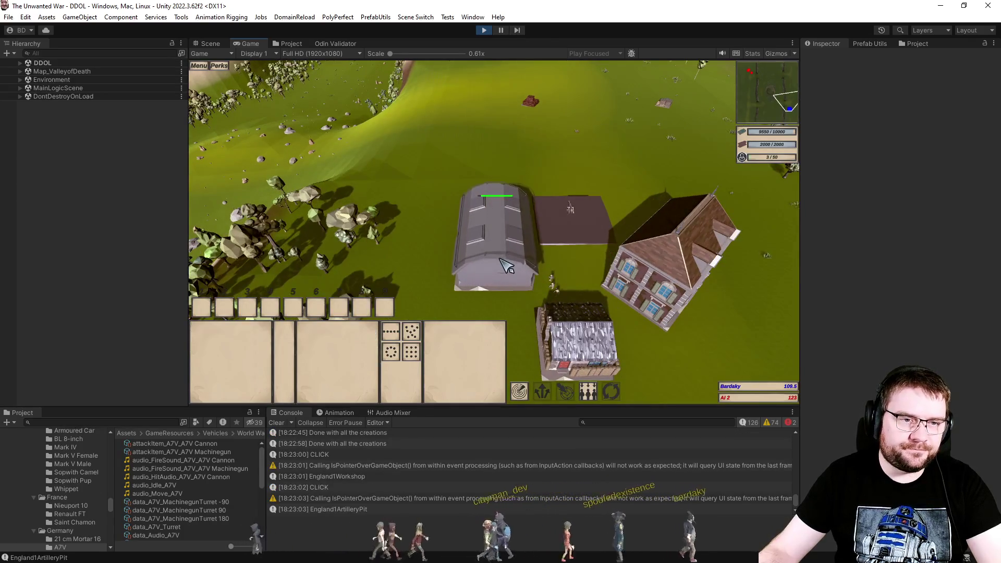
click(482, 216)
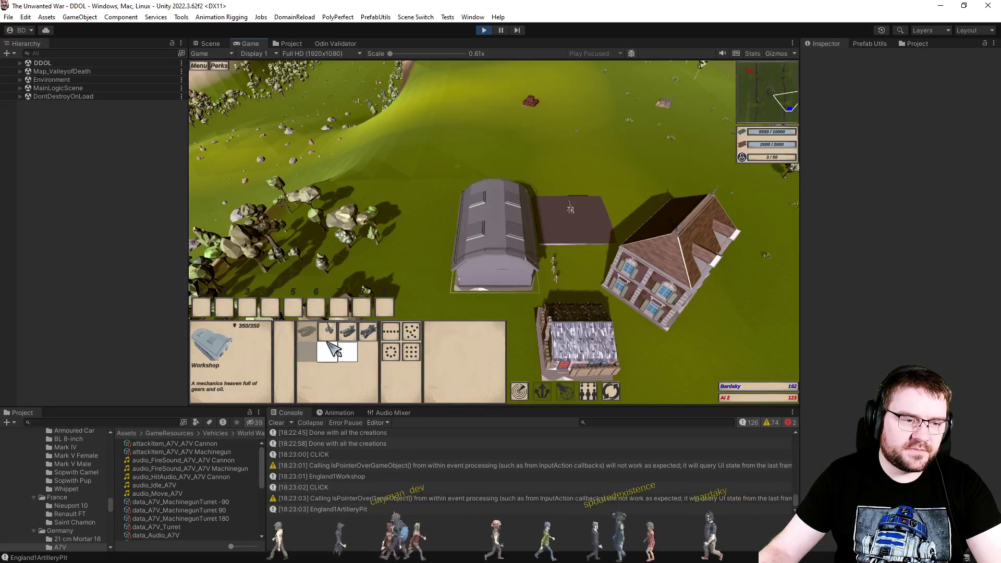
click(333, 356)
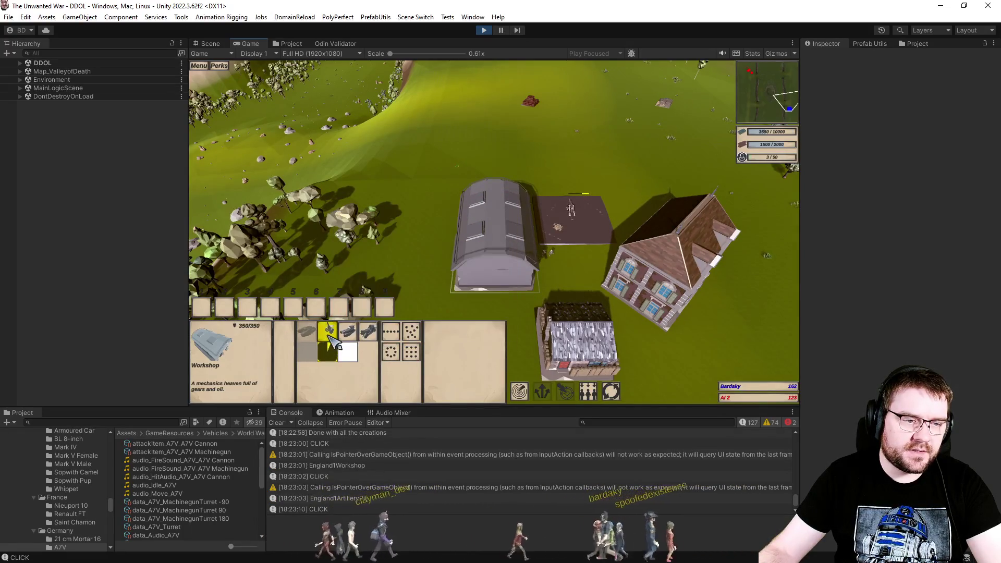
click(412, 353)
key(d)
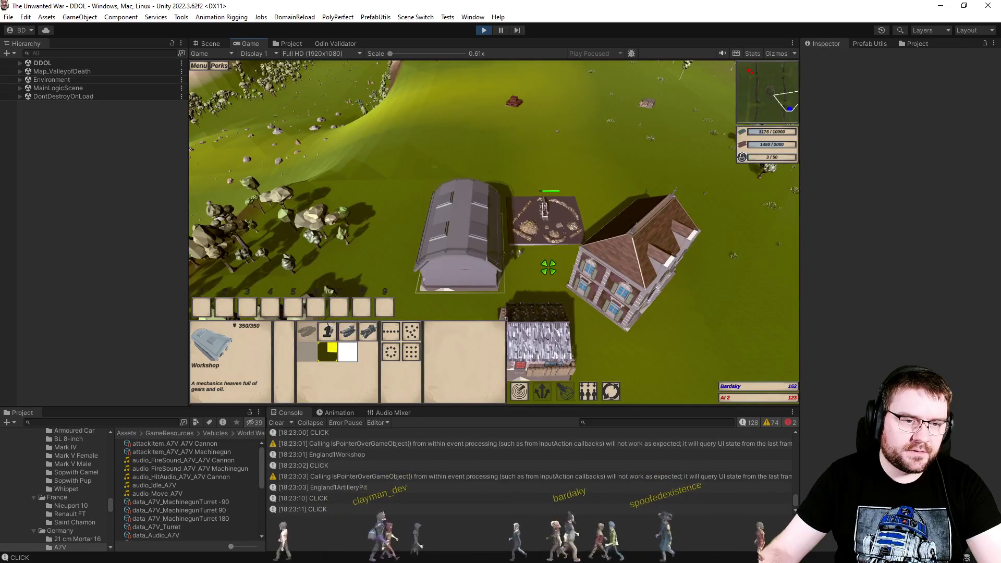
key(Escape)
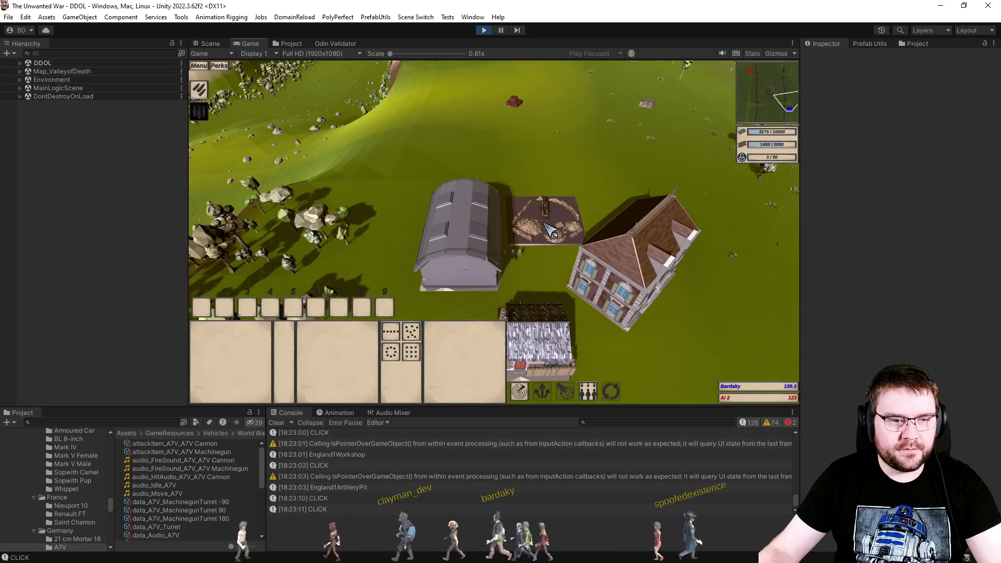
Step: Select the Artillery Pit to check on it
click(554, 214)
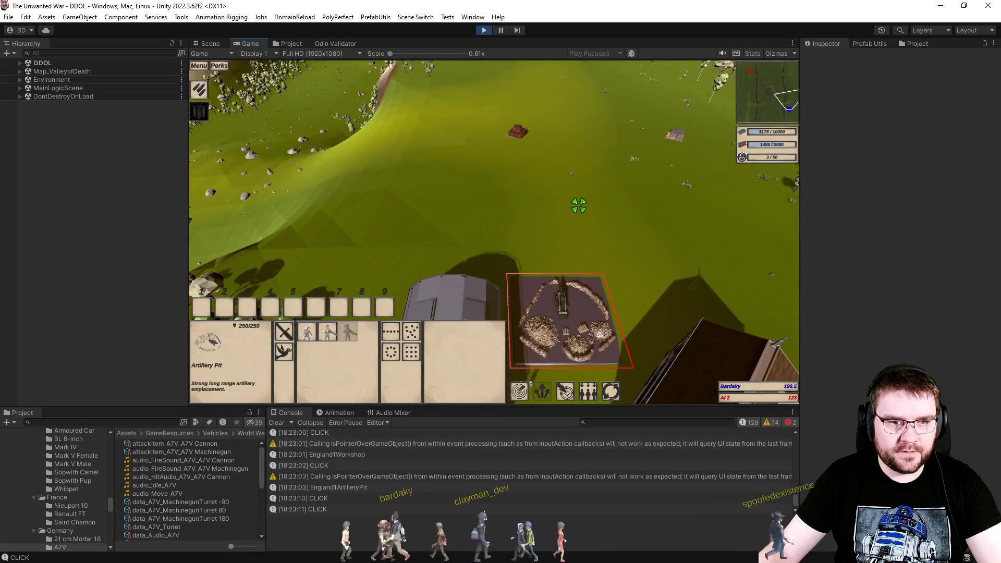
key(Escape)
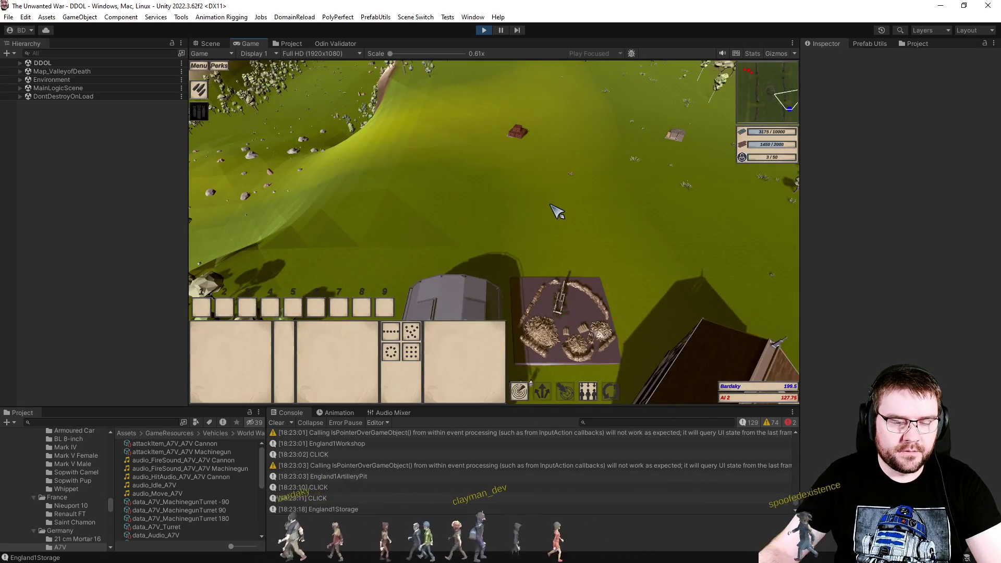
scroll(553, 235, up, 3)
scroll(523, 279, up, 2)
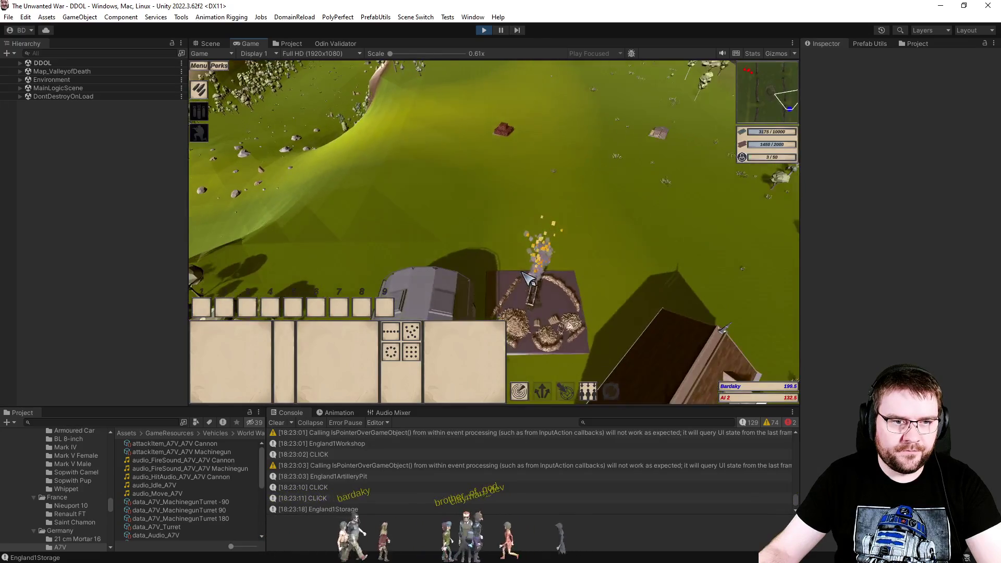
click(542, 312)
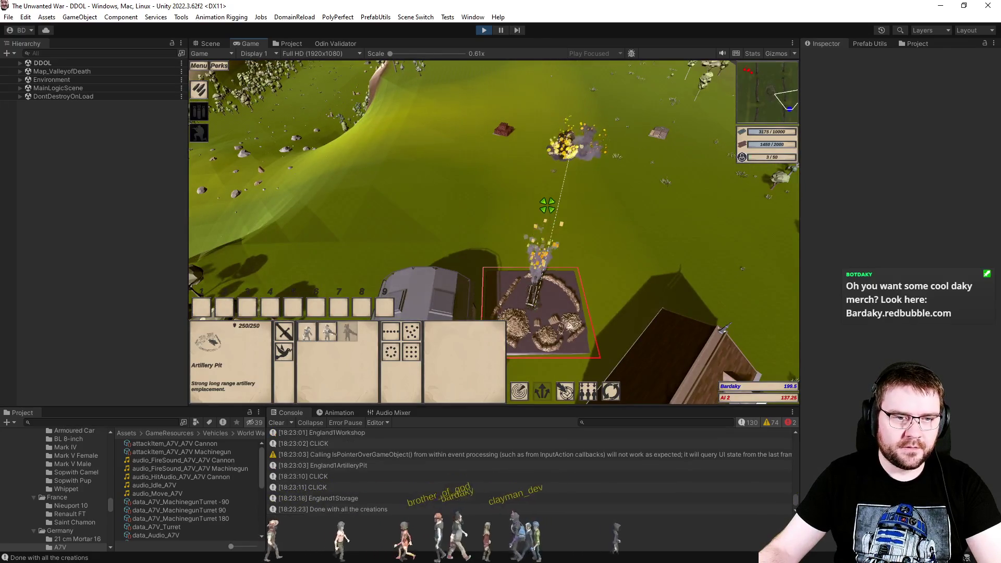
key(Escape)
Step: Queue a unit at the Workshop
click(505, 266)
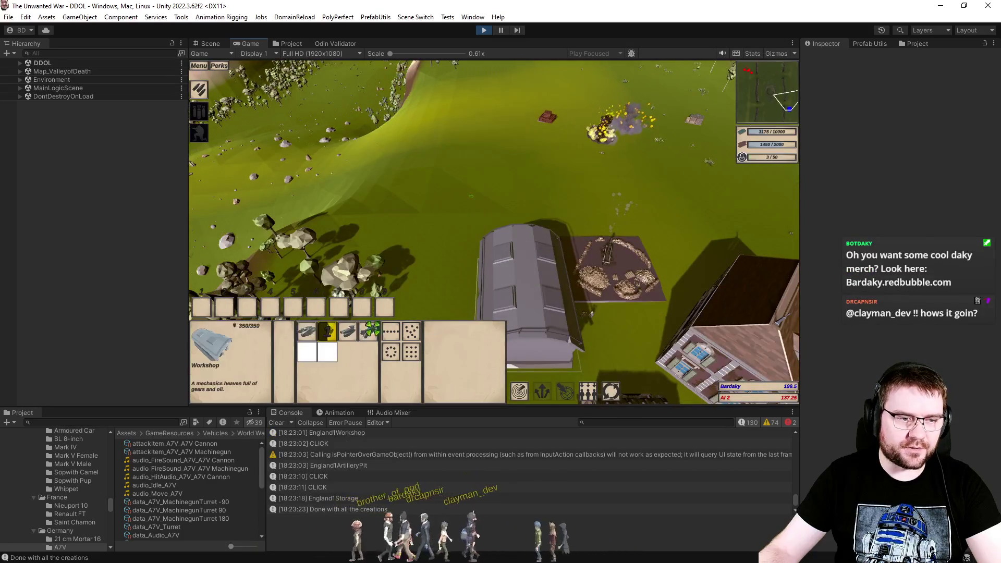
click(308, 336)
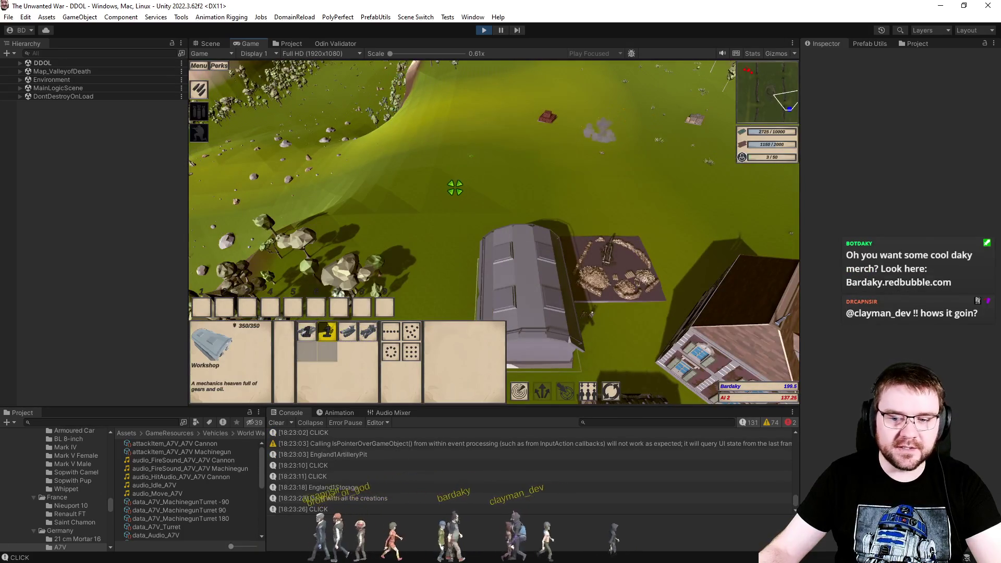
click(455, 188)
scroll(576, 240, up, 2)
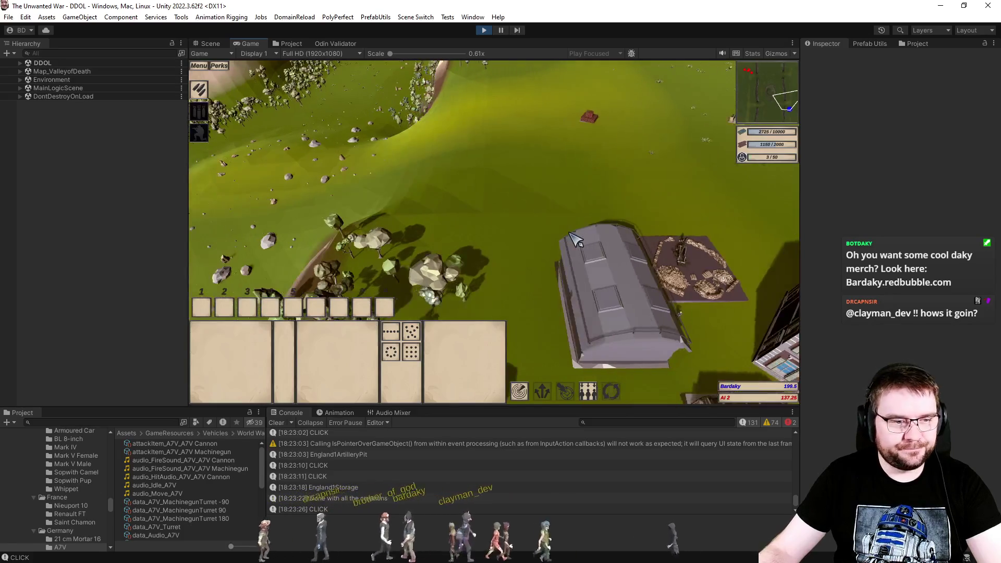
Step: Select the BL 8-inch howitzer and pause the game
click(488, 279)
scroll(527, 290, up, 3)
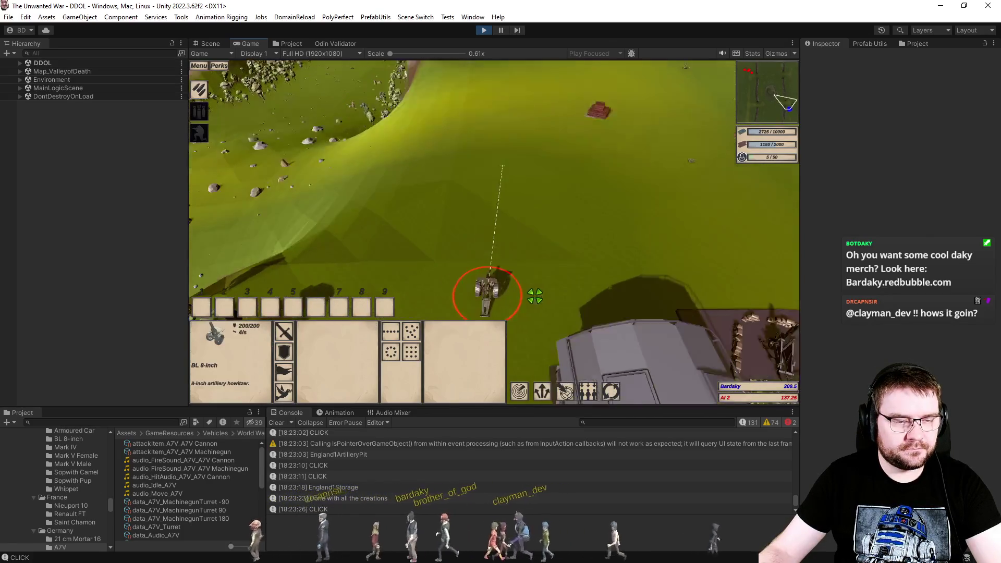
scroll(605, 250, up, 3)
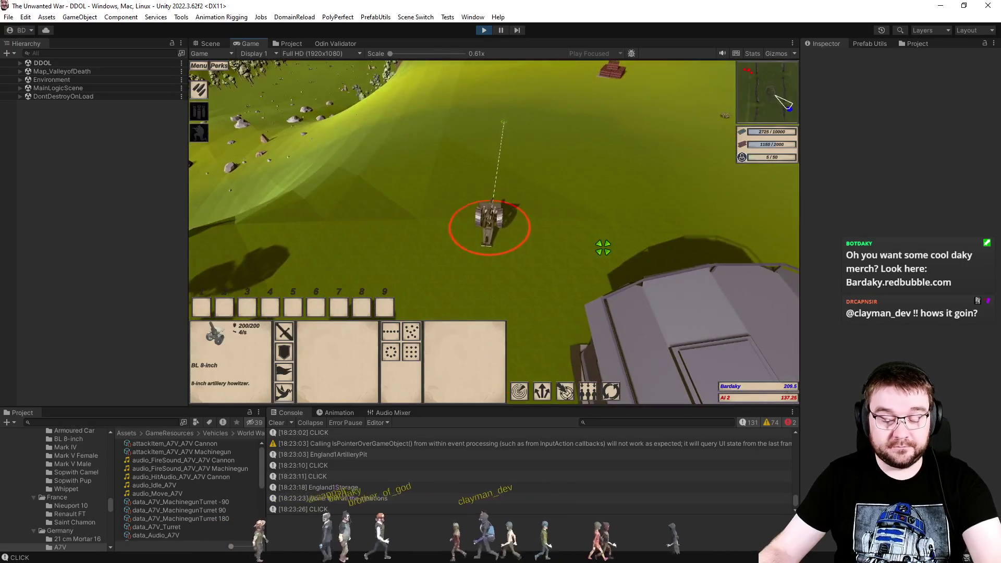
key(p)
Step: Inspect data_Audio_Move_BL 8-inch (volume 0.2) in the BL 8-inch vehicle folder
scroll(83, 512, up, 3)
click(85, 469)
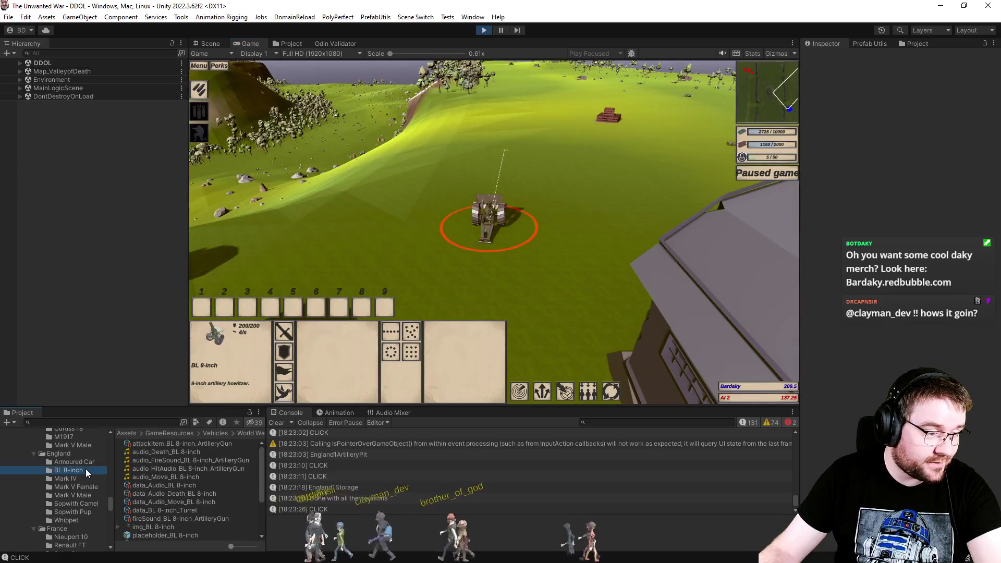
click(165, 502)
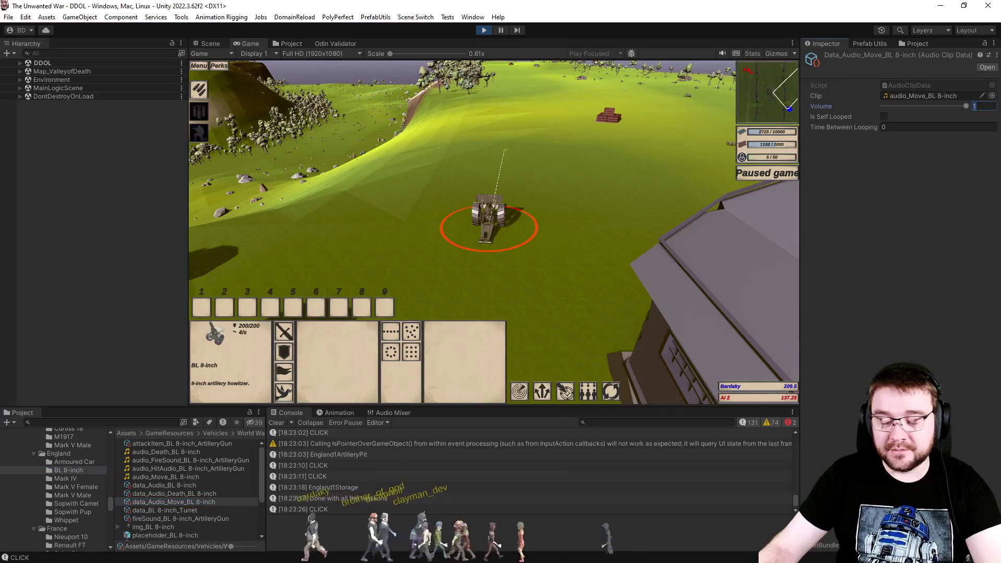
Step: Reselect the howitzer, resume the game and send it further up the field
click(567, 226)
click(509, 220)
key(space)
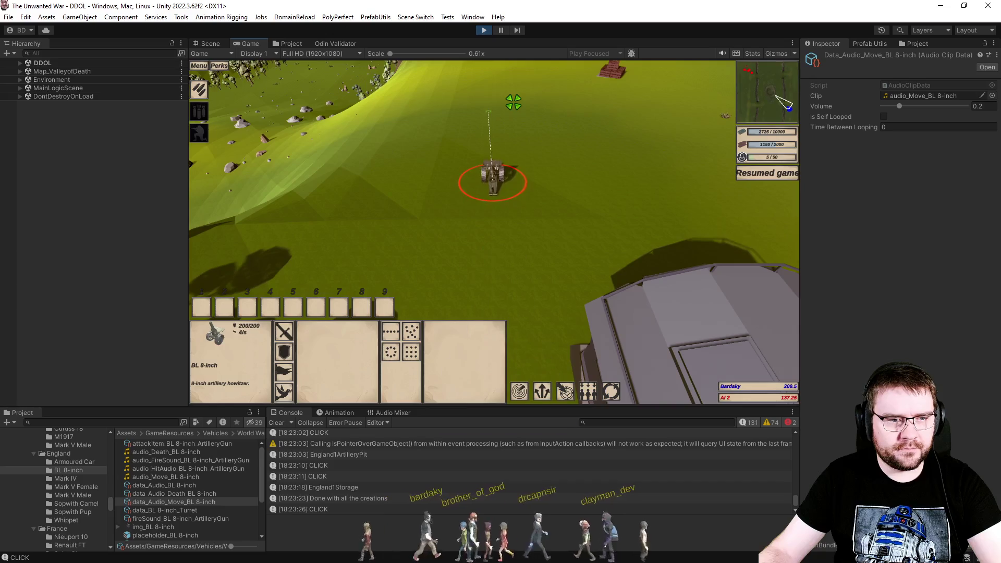
right_click(504, 100)
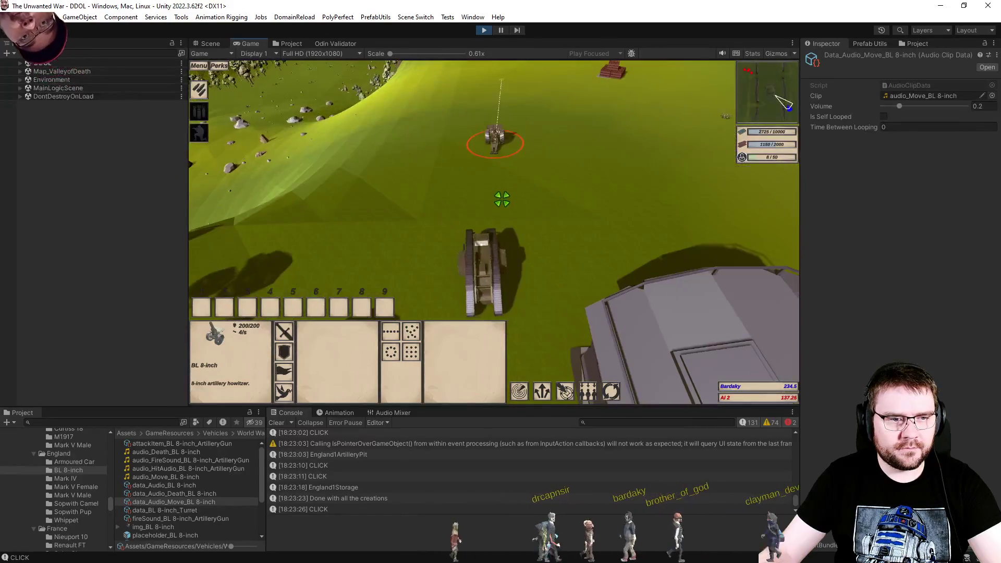
Step: Select the Mark IV tank and the BL 8-inch howitzer in turn
click(538, 285)
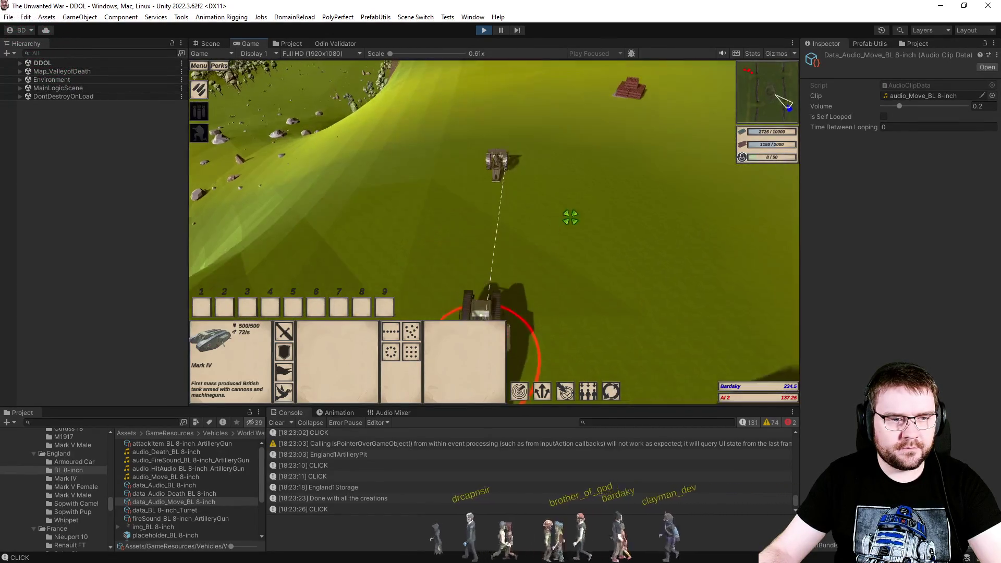
click(568, 176)
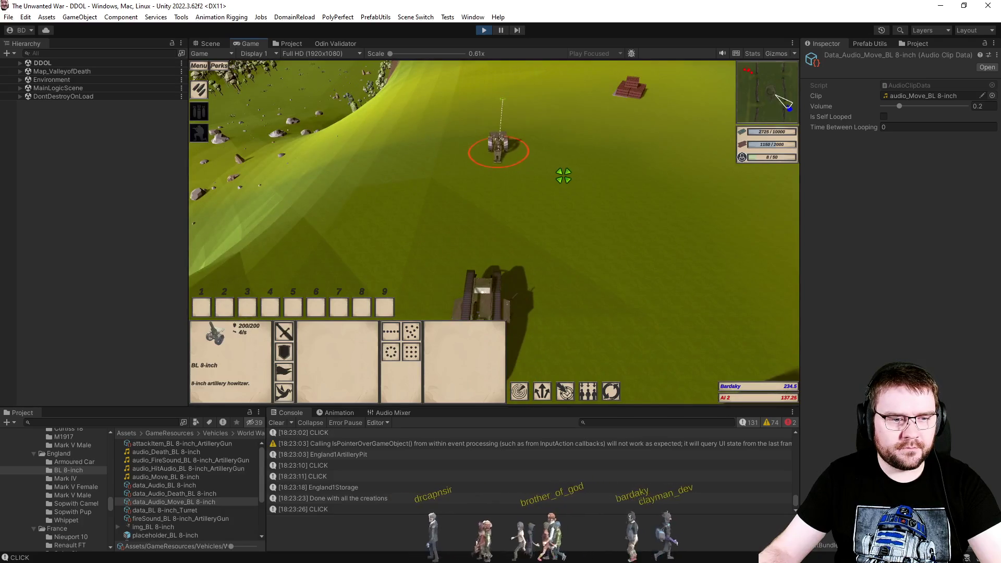
drag(418, 237, 633, 402)
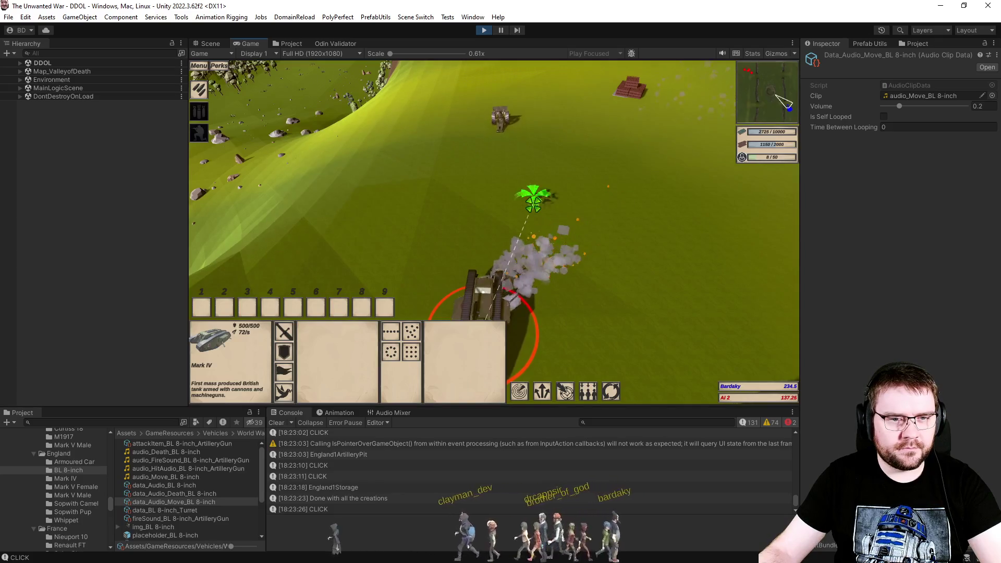
drag(469, 163, 655, 334)
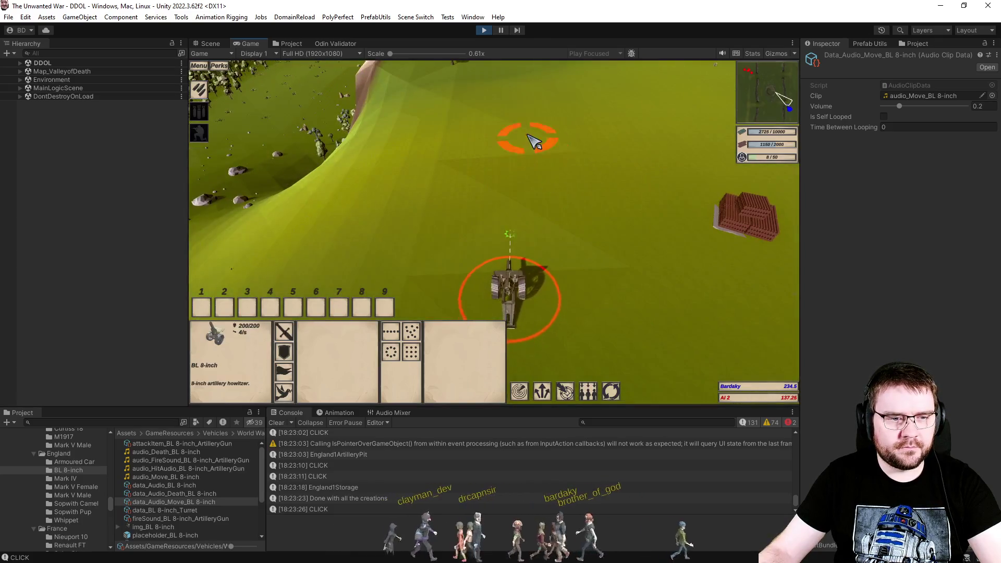
click(607, 269)
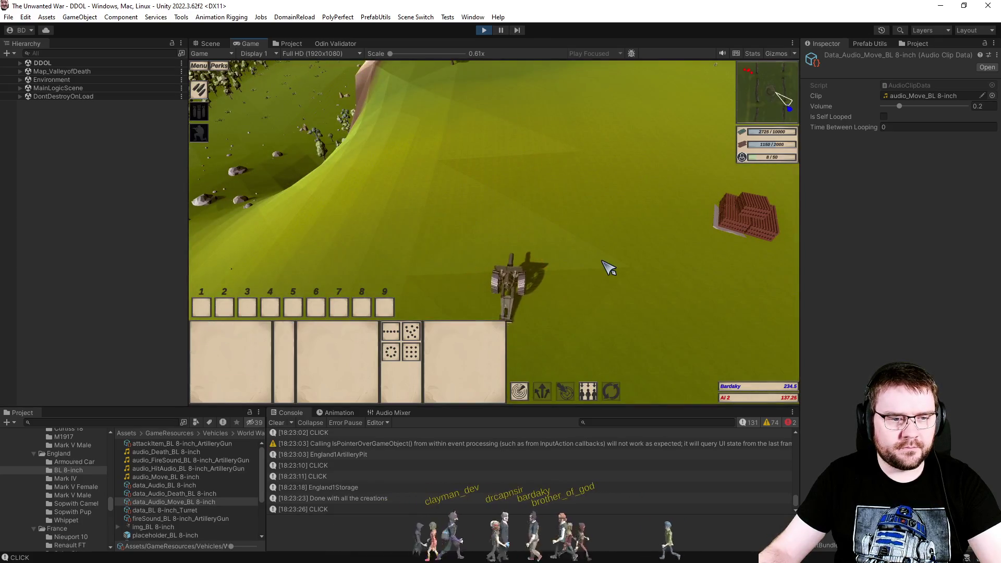
Step: Send the BL 8-inch howitzer to a new spot on the right of the field
key(e)
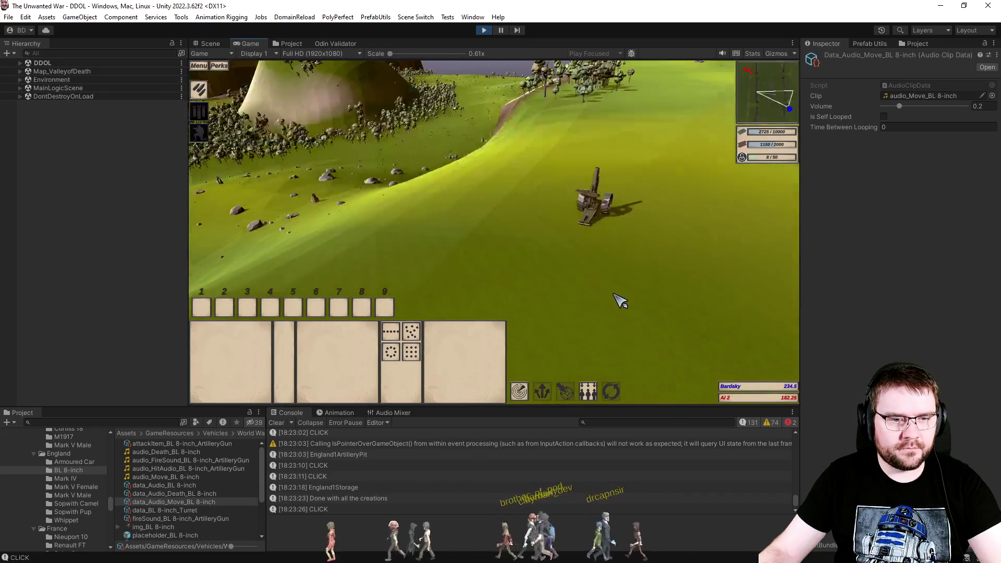
scroll(619, 300, up, 3)
key(e)
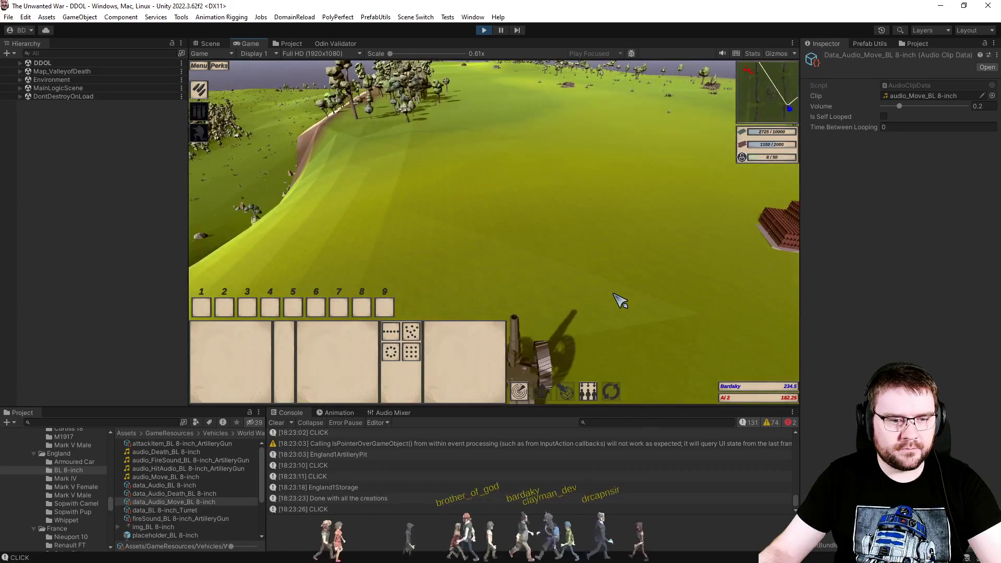
key(e)
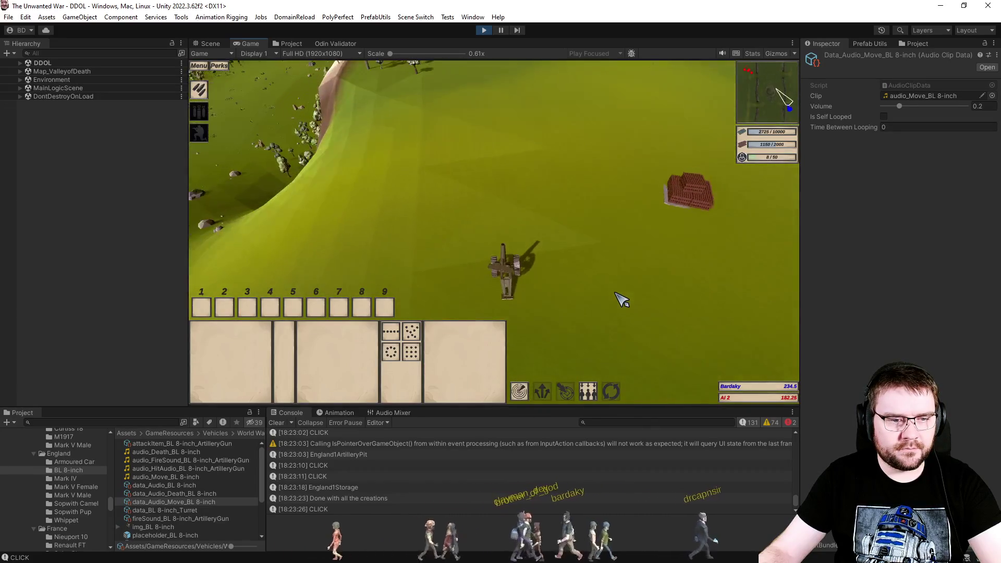
scroll(621, 300, down, 3)
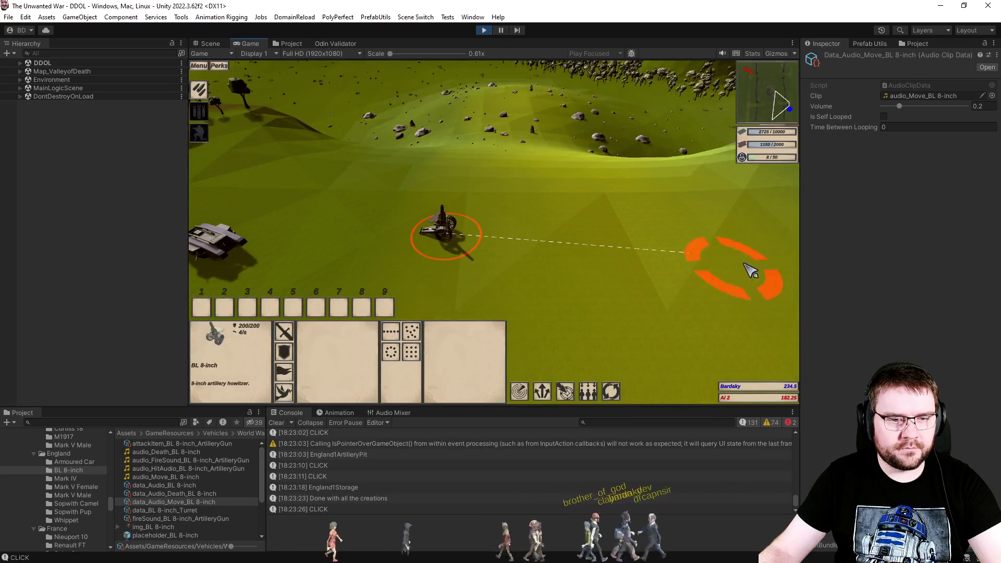
click(766, 241)
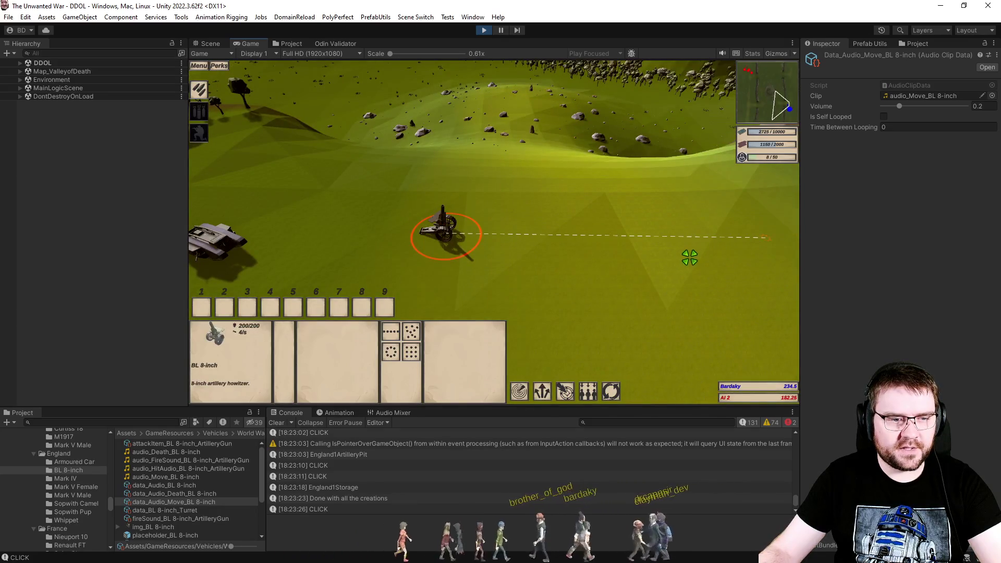
key(e)
scroll(690, 257, up, 2)
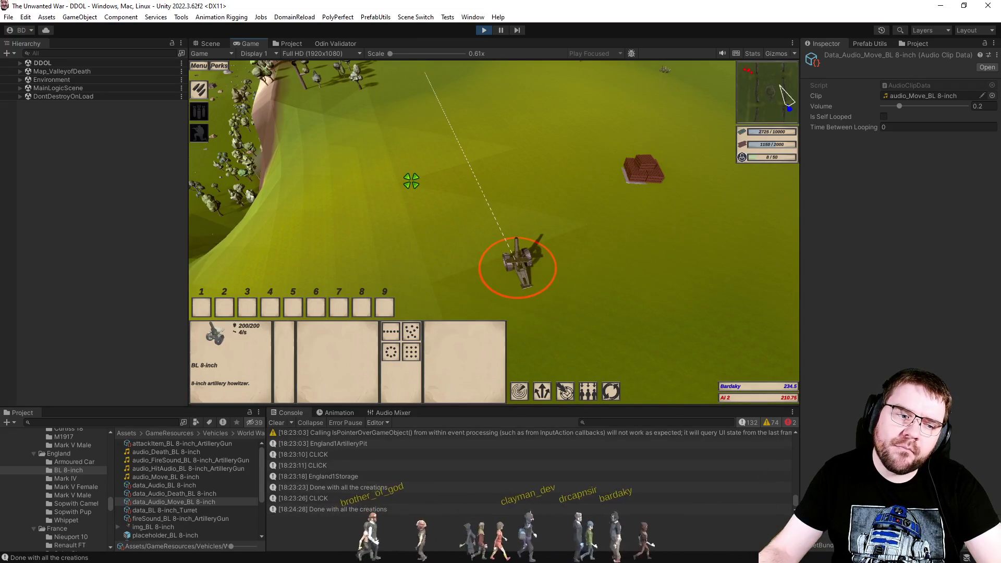
key(q)
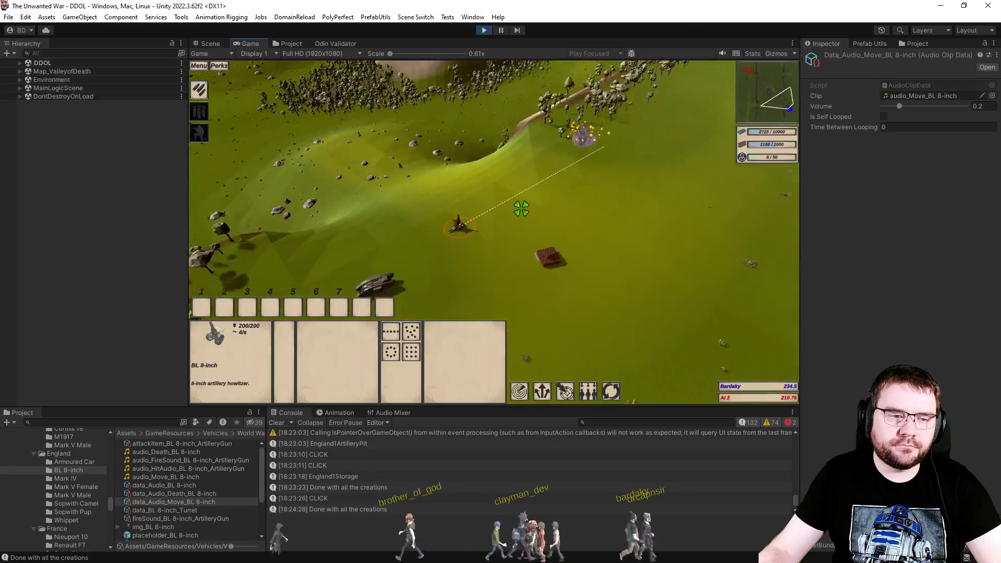
Step: Fire the RollingBarrage perk and show the resulting NullReferenceException's stack trace
click(200, 91)
scroll(448, 250, up, 5)
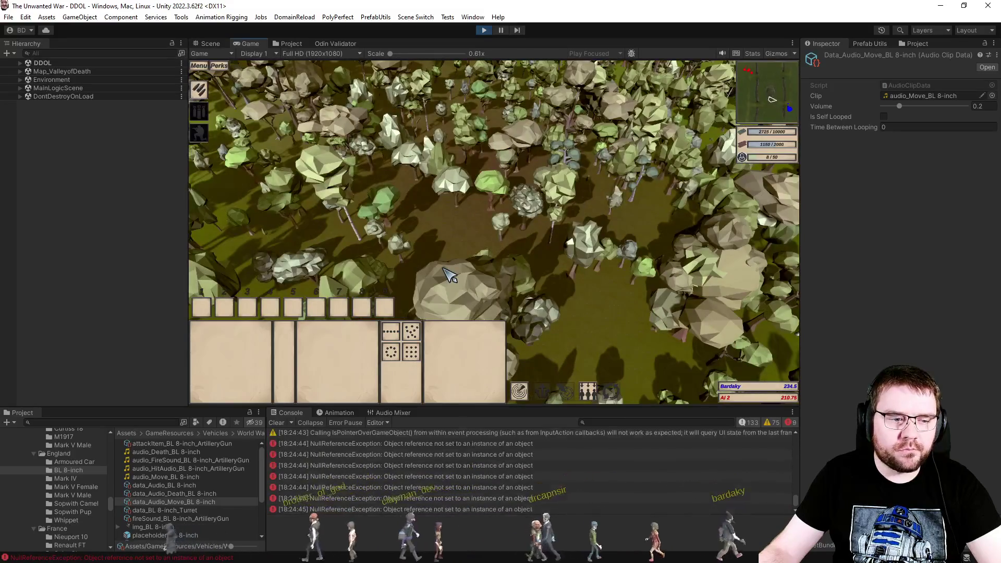
scroll(533, 247, down, 3)
scroll(533, 247, down, 3)
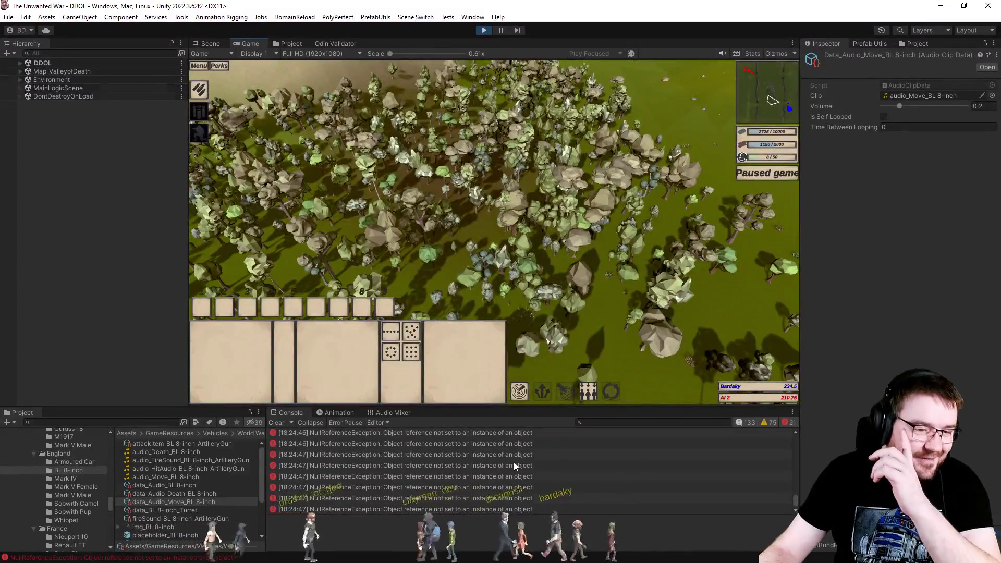
click(515, 466)
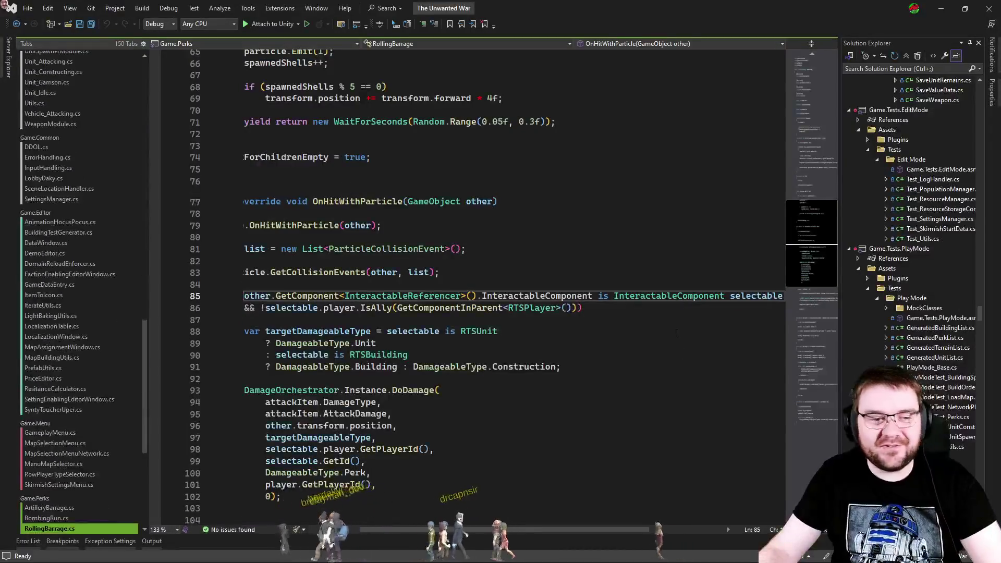
Step: Add ? after GetComponent<InteractableReferencer>() on line 85 and save RollingBarrage.cs
click(478, 295)
text(?)
key(ctrl+s)
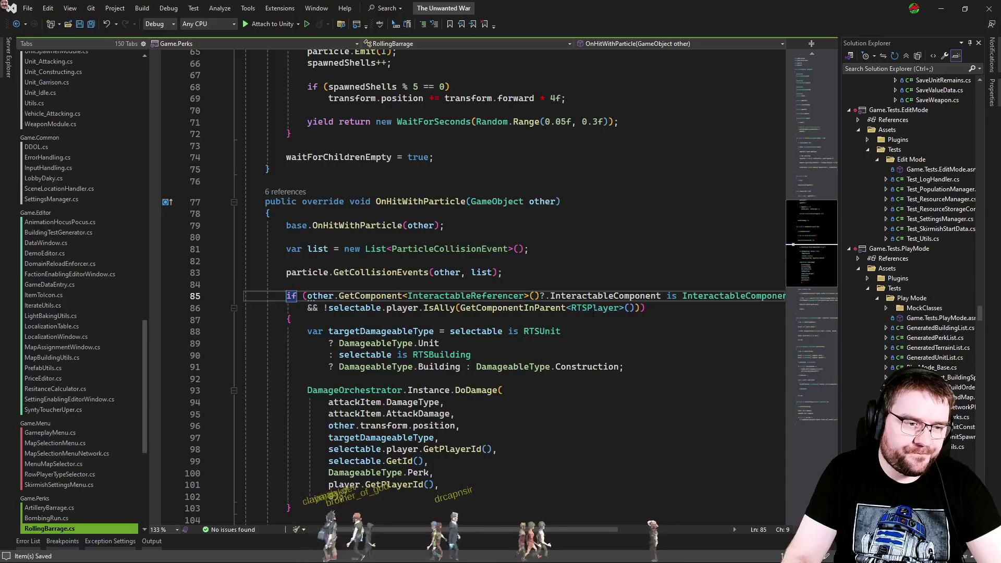
key(alt+Tab)
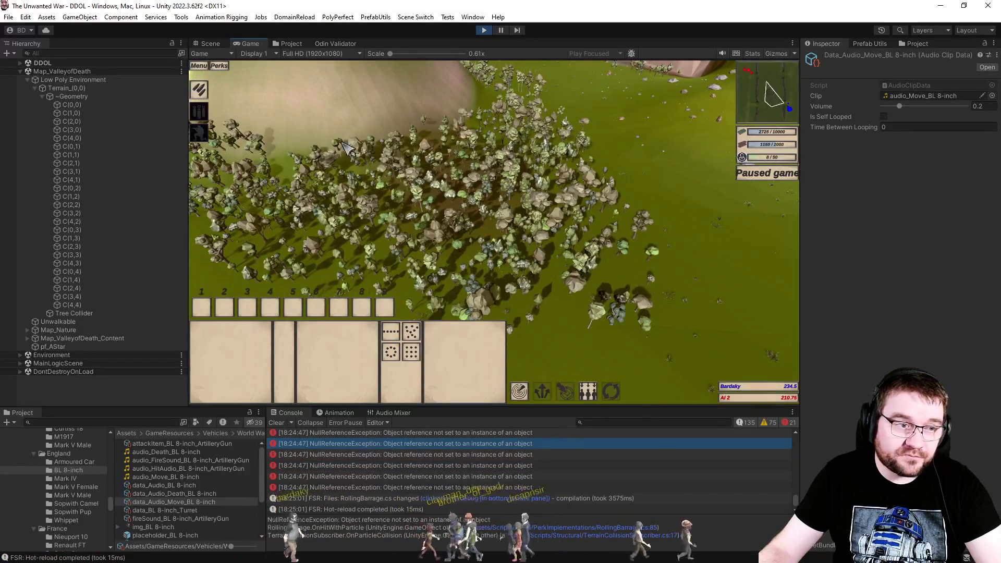
Step: Fire the rolling barrage perk over the forest again
click(560, 234)
click(456, 245)
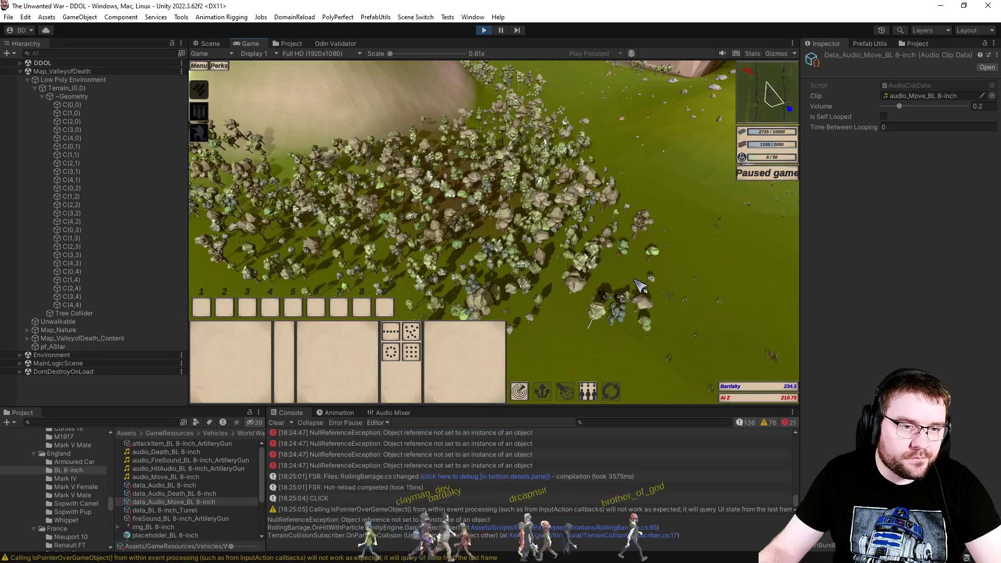
key(s)
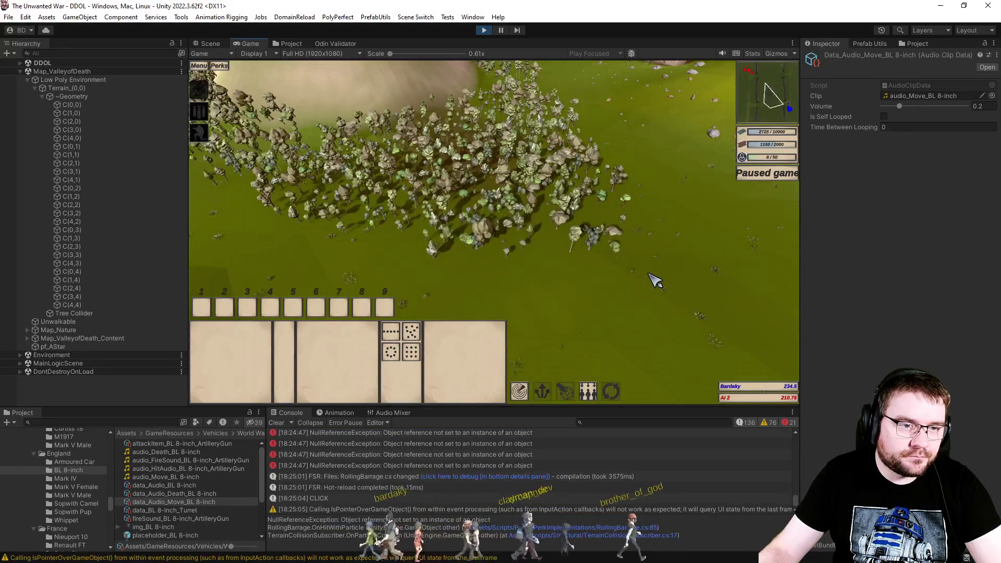
key(w)
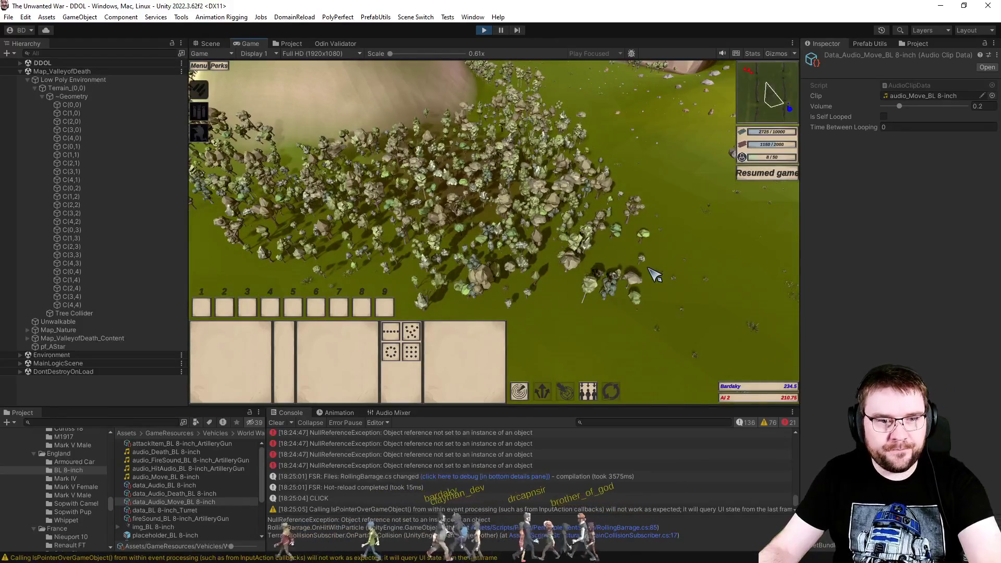
scroll(654, 274, up, 4)
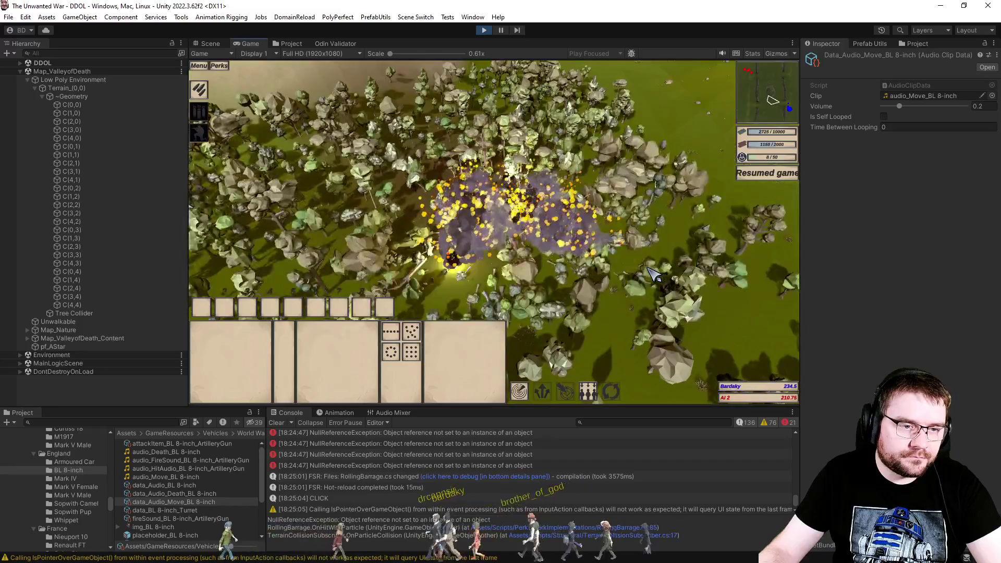
scroll(655, 274, up, 2)
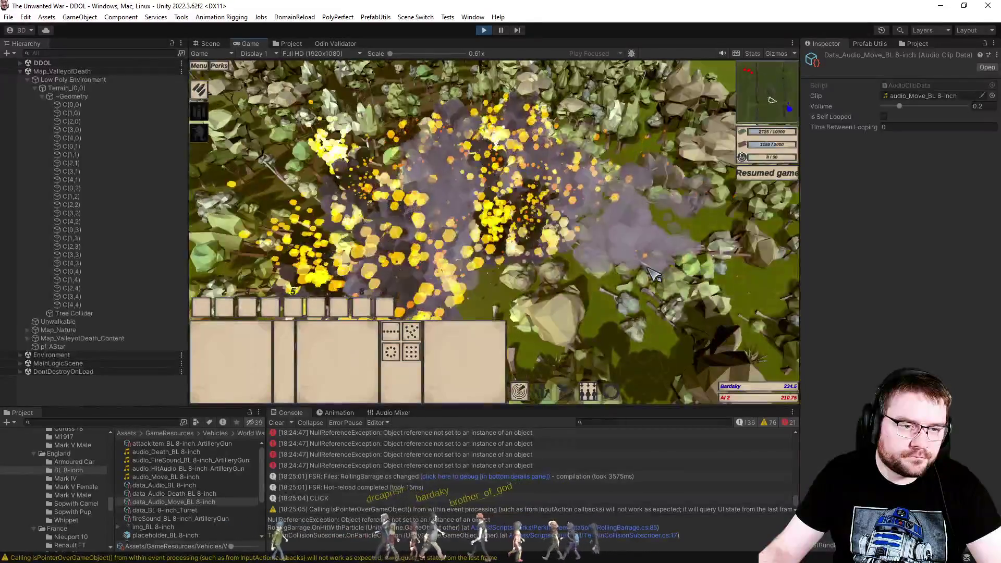
Step: Put the selected units in group 1 and pick an ability to target near the explosions
key(ctrl+1)
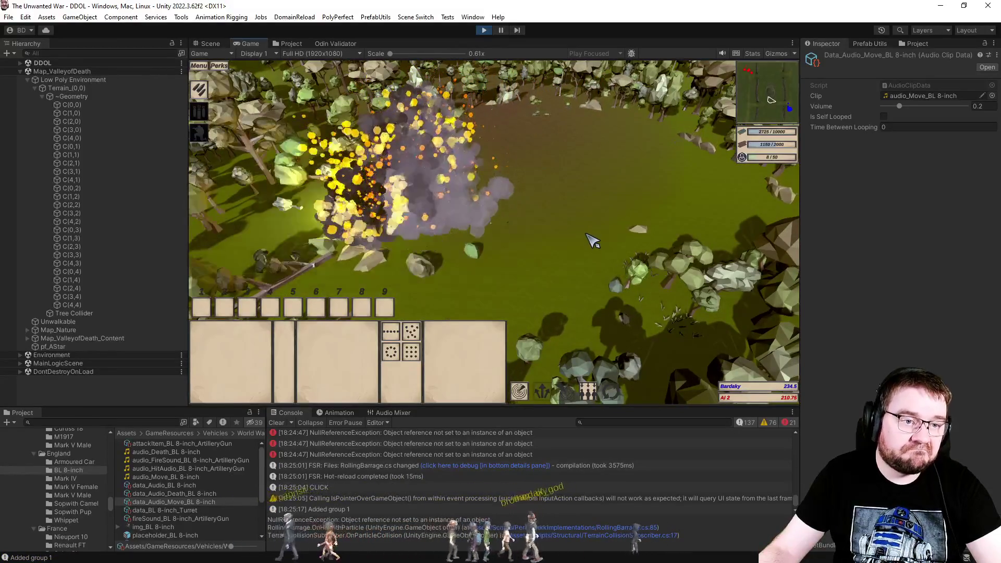
key(1)
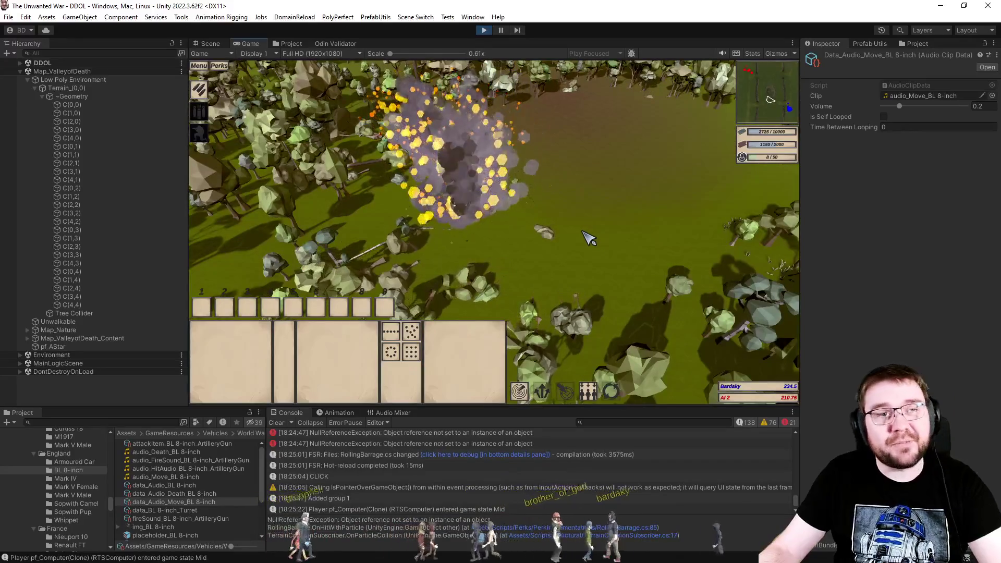
scroll(621, 207, down, 3)
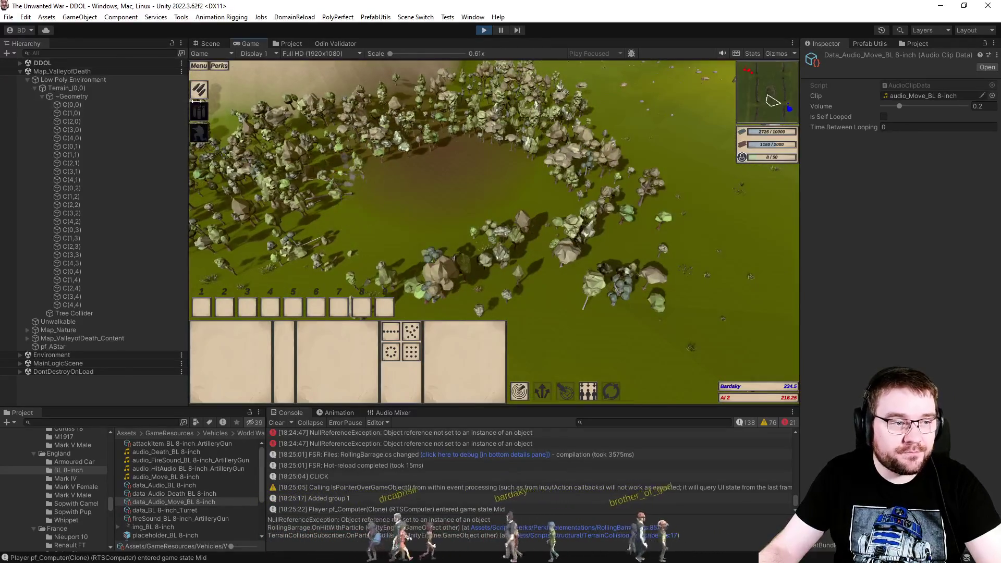
click(199, 110)
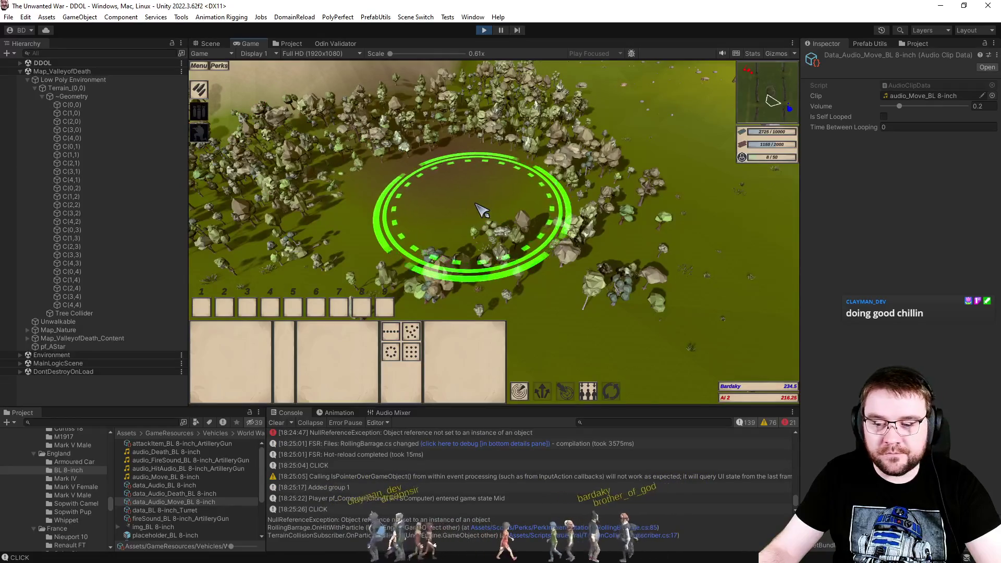
key(d)
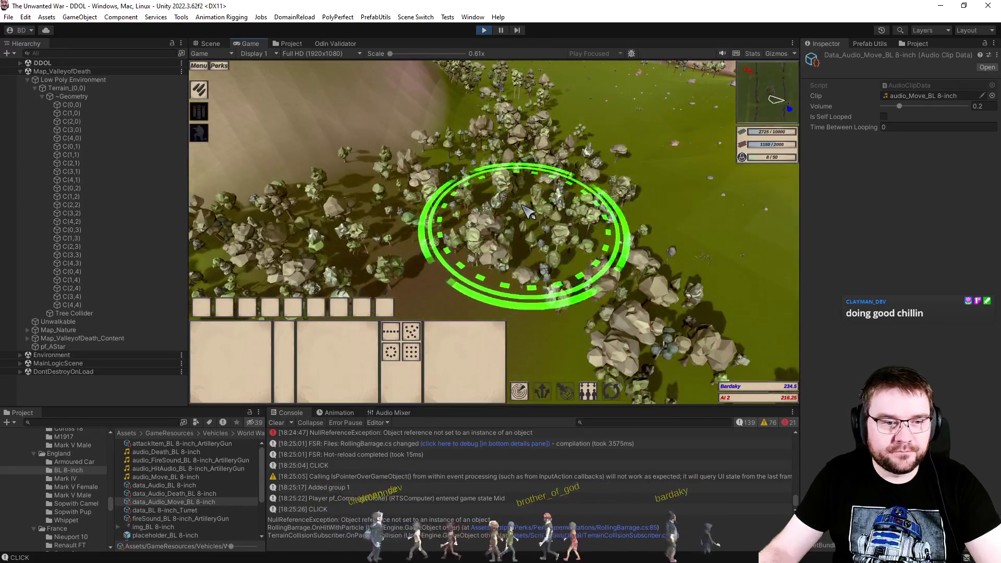
scroll(528, 211, up, 5)
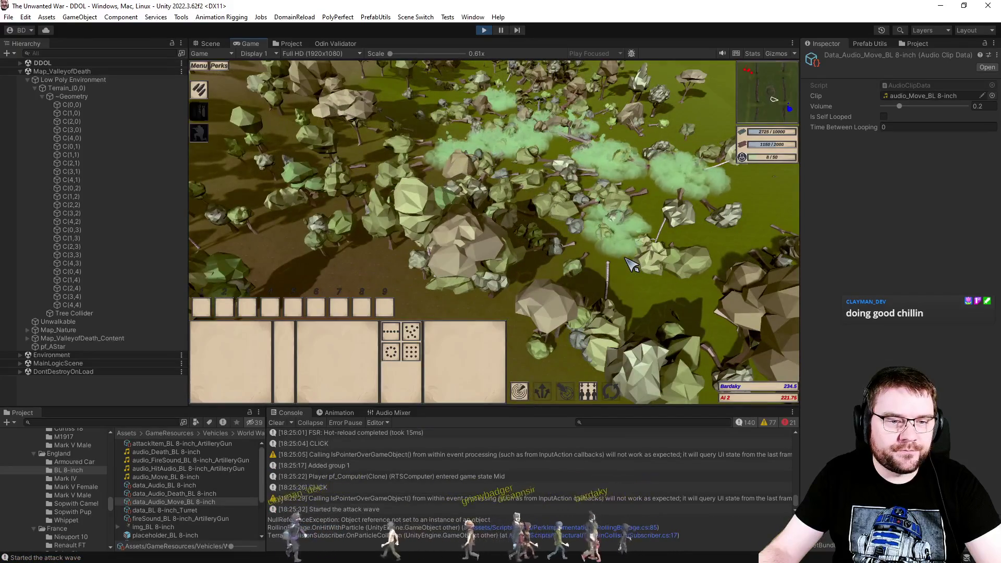
scroll(678, 245, up, 2)
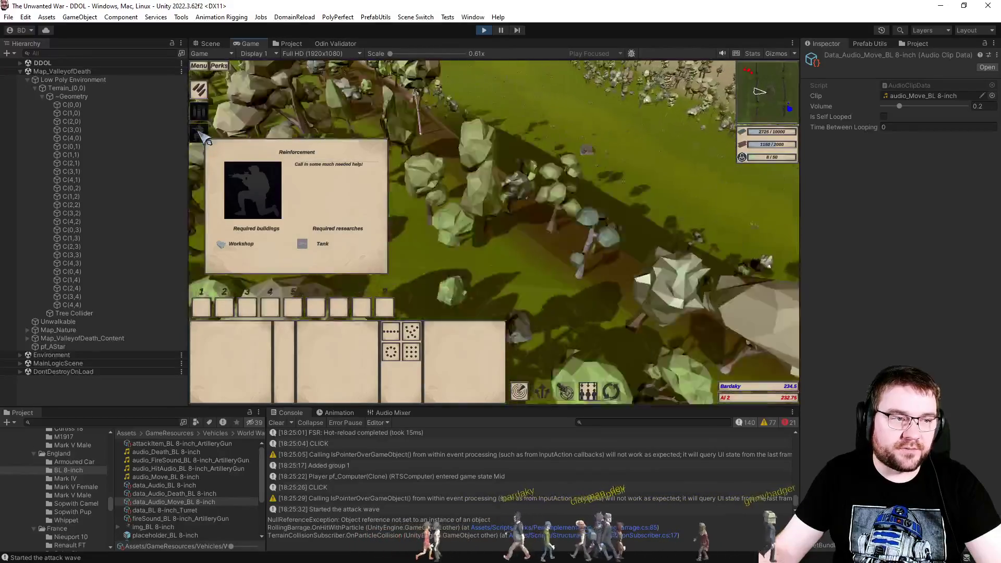
Step: Try the Reinforcement ability over the houses, cancel it, and watch the barrage land
click(201, 136)
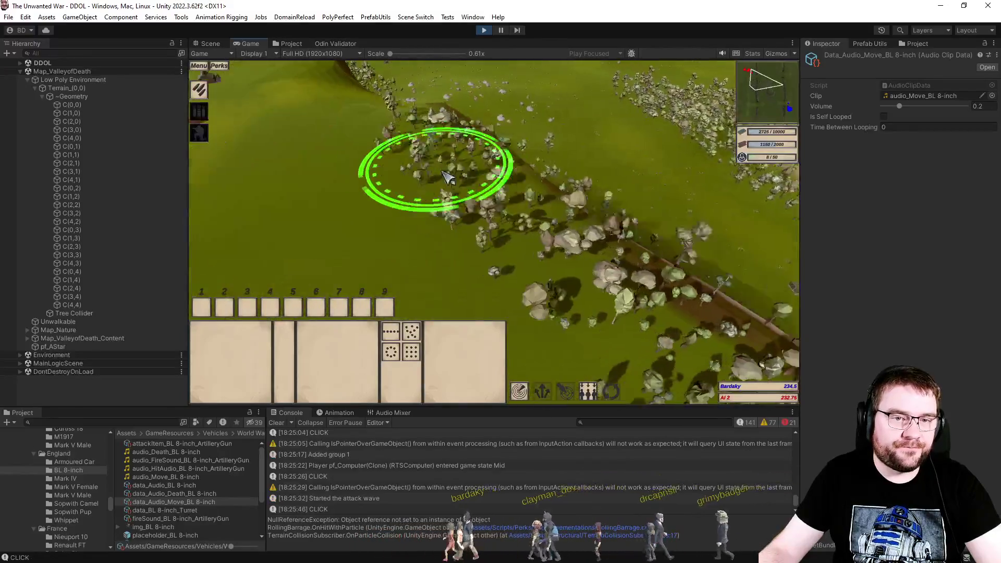
key(s)
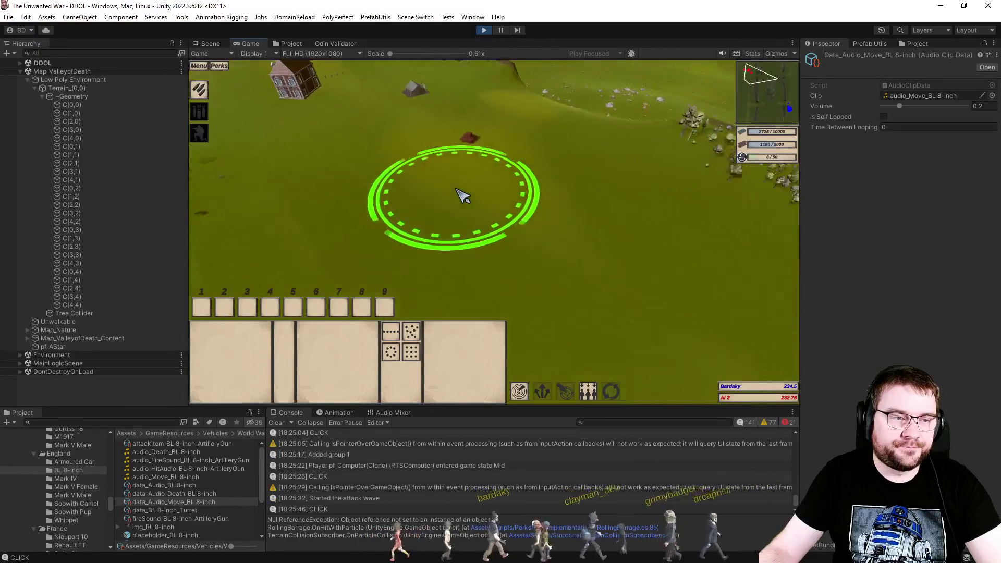
key(a)
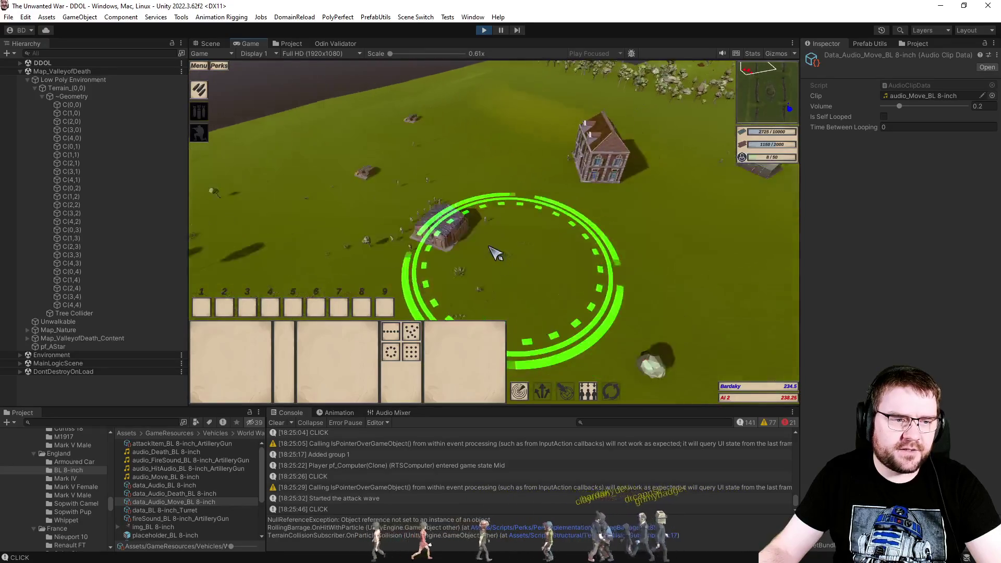
right_click(518, 254)
scroll(625, 314, up, 3)
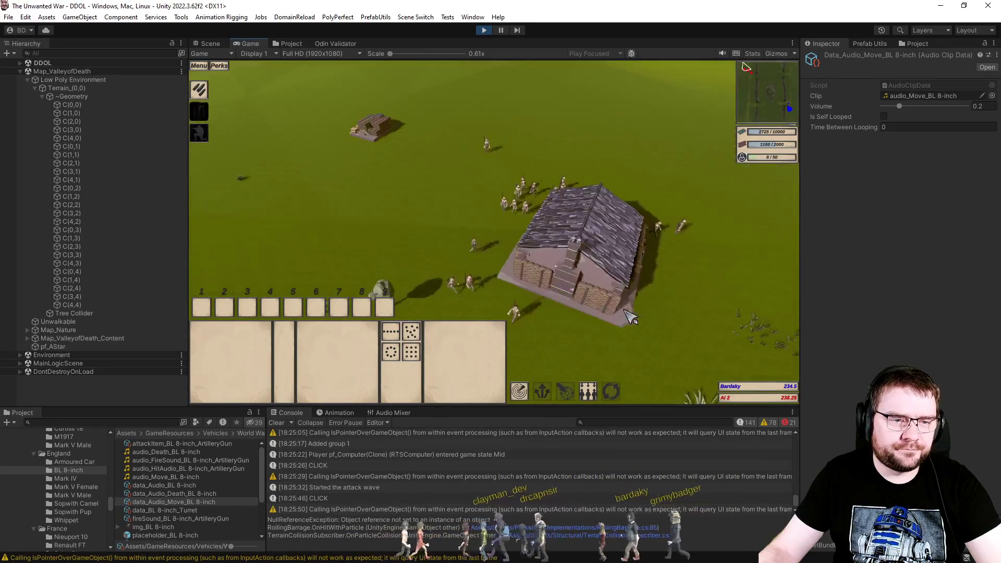
key(s)
key(d)
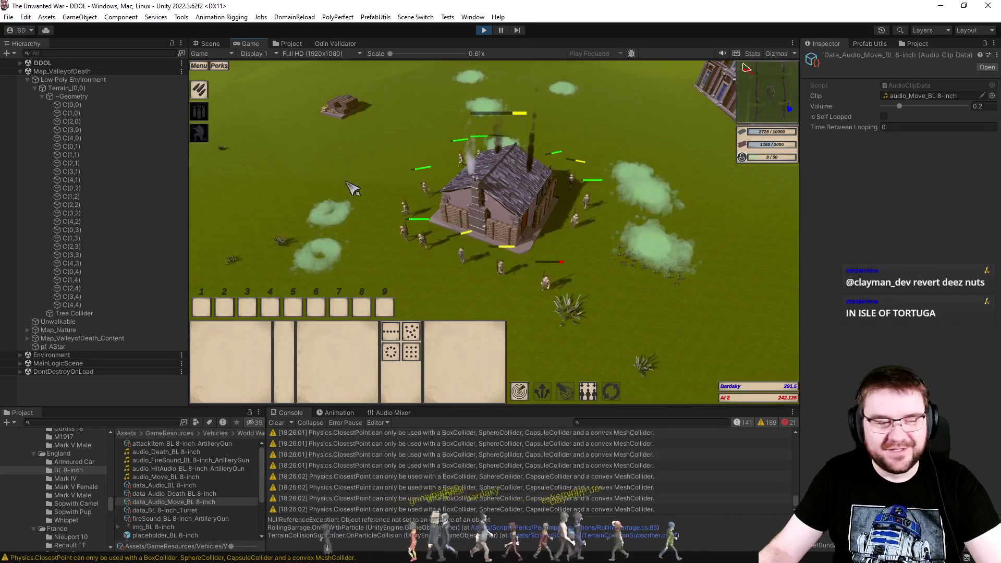
click(199, 89)
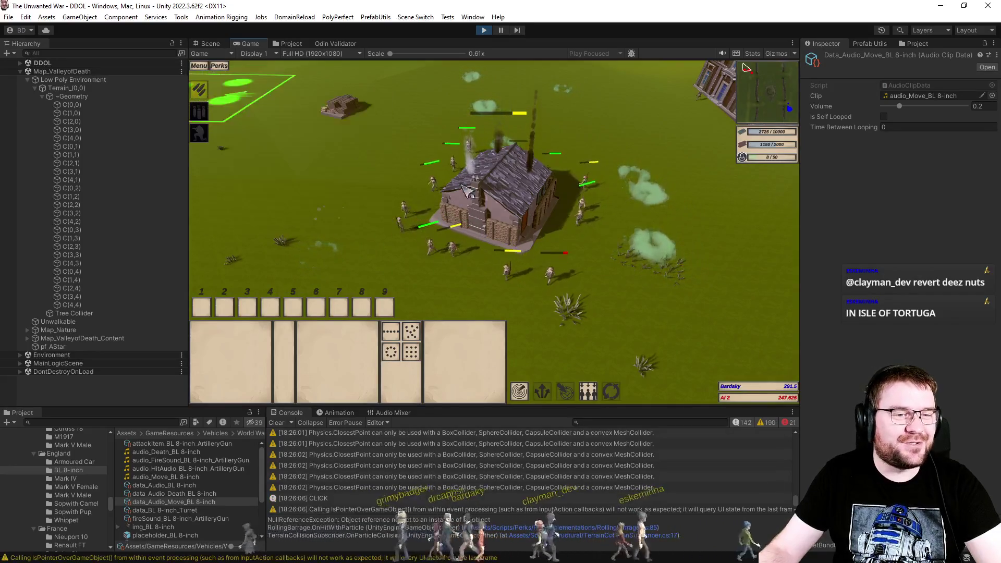
click(641, 224)
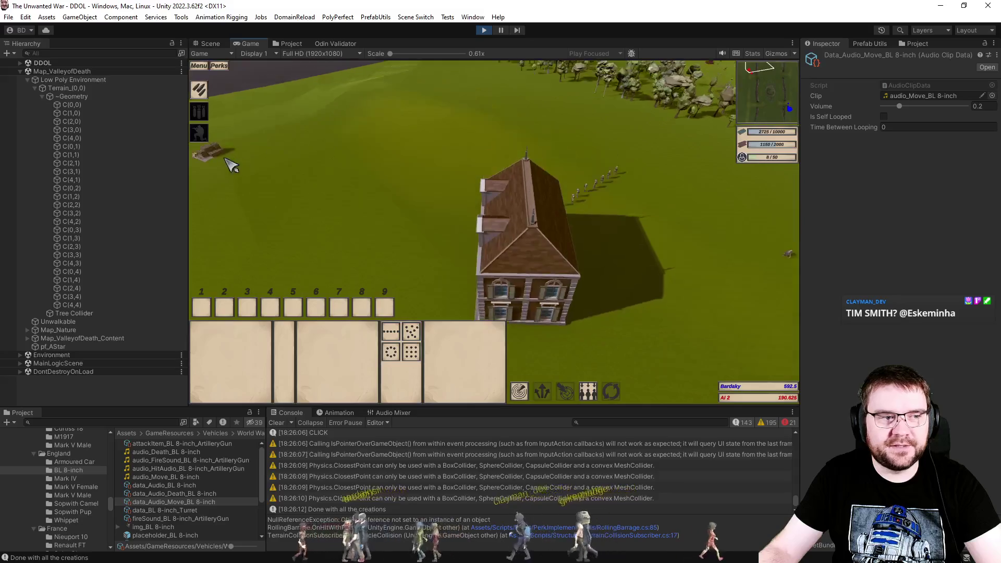
click(450, 225)
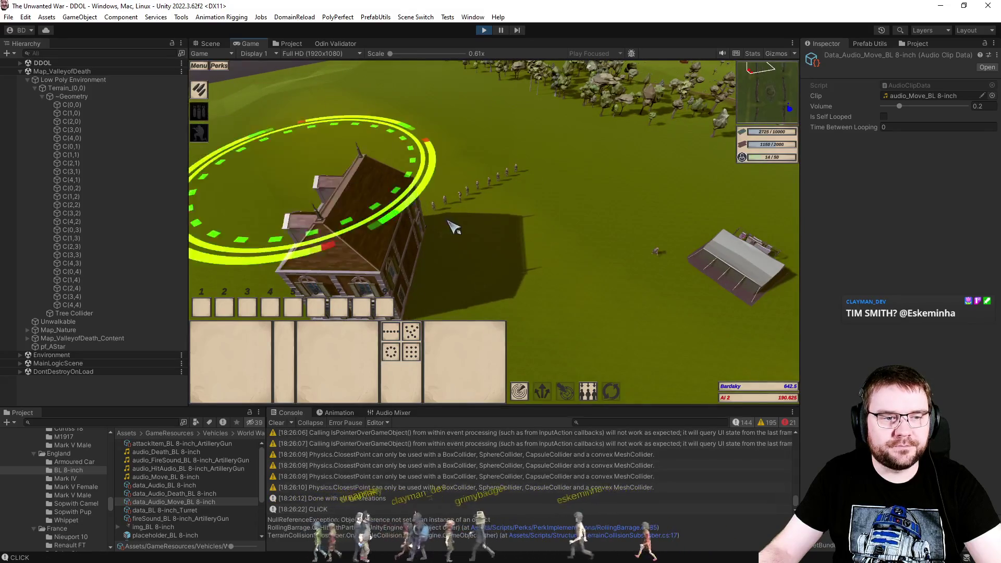
click(565, 275)
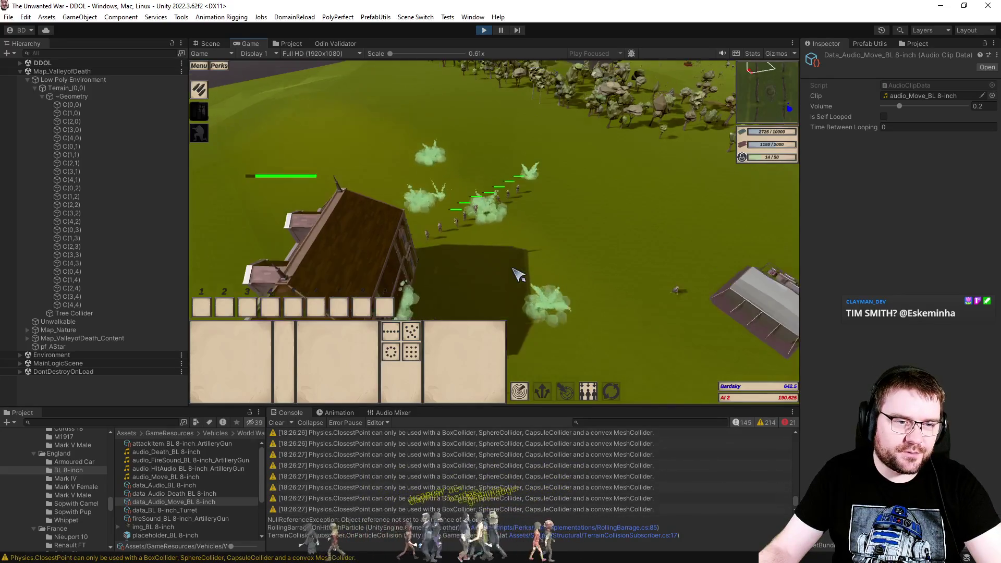
scroll(517, 275, up, 5)
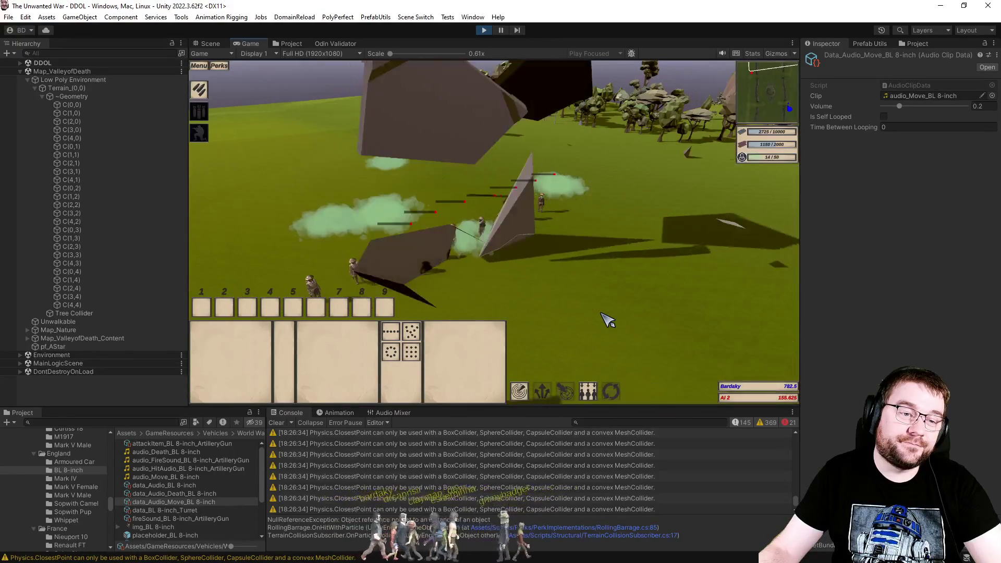
scroll(583, 321, down, 5)
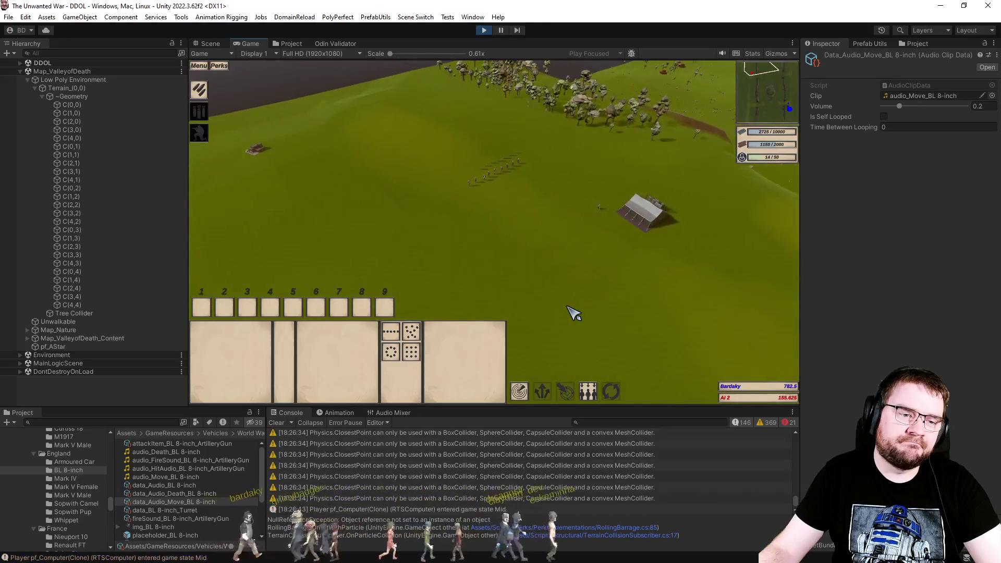
scroll(574, 313, up, 5)
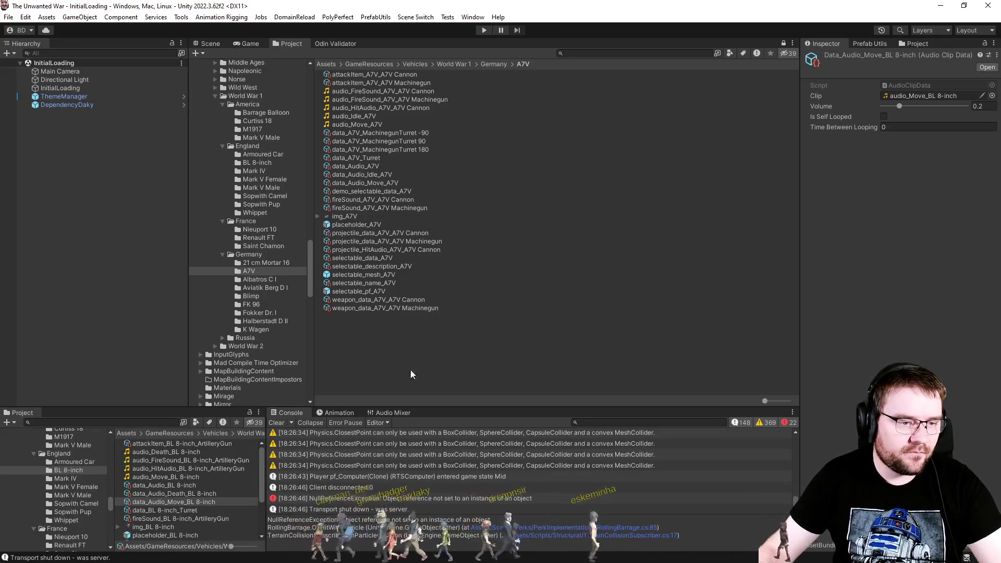
Step: Clear the console log and the asset selection
click(276, 422)
click(367, 369)
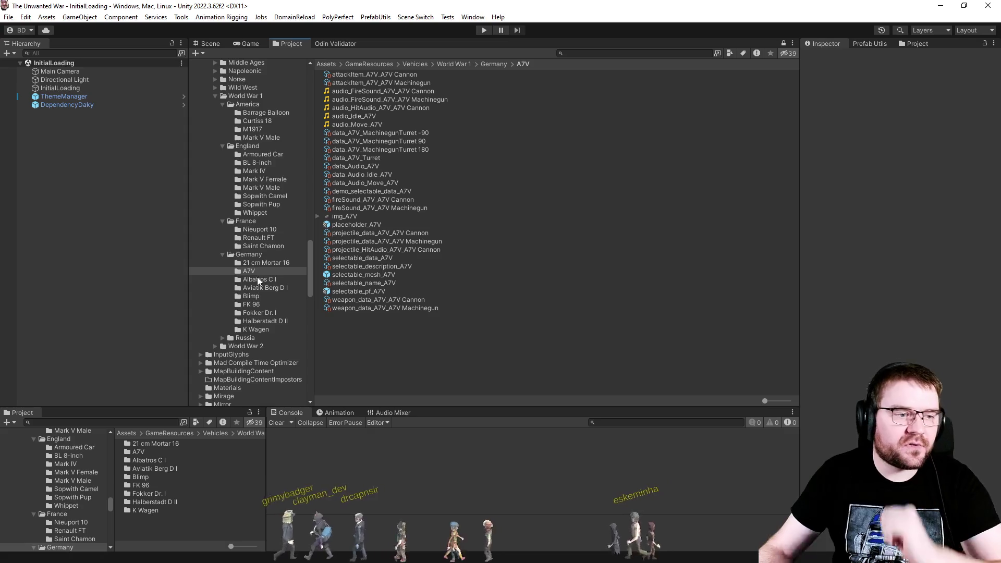
Step: Open the World War 2 America M4 Sherman folder and preview its move and main gun hit audio
click(215, 346)
scroll(228, 320, down, 5)
scroll(228, 321, down, 4)
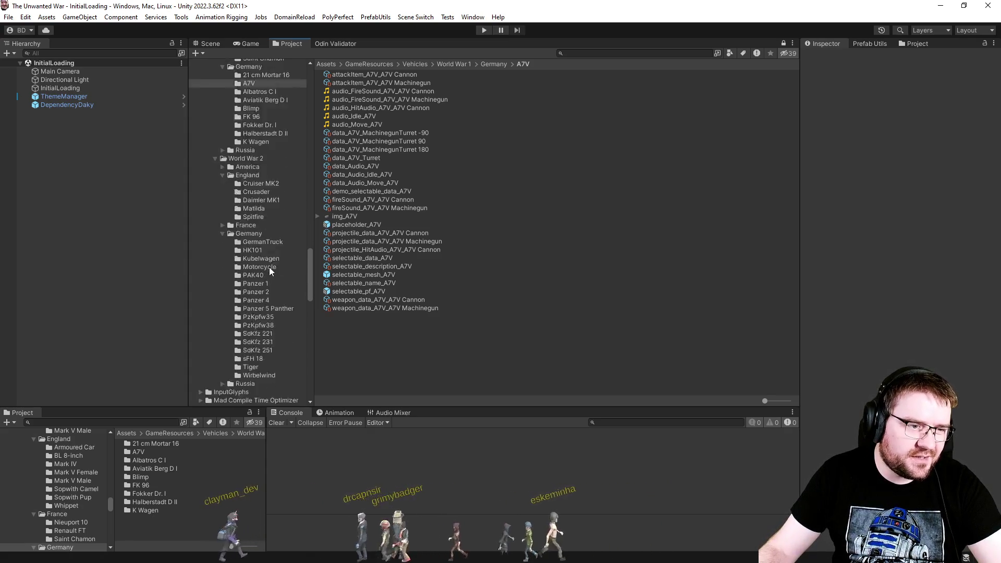
click(223, 144)
click(222, 136)
click(252, 169)
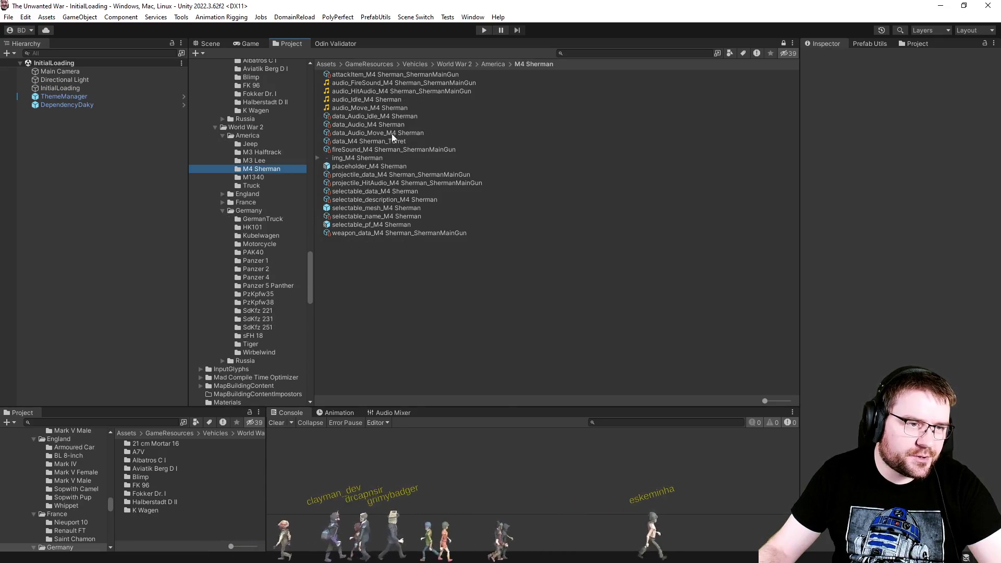
click(386, 108)
click(437, 92)
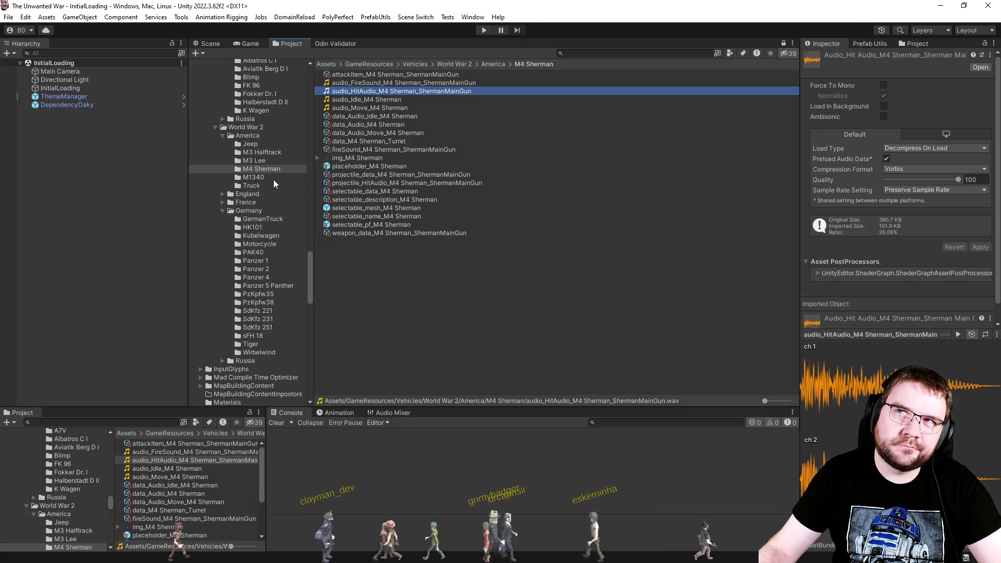
Step: Copy the Mark V Male cannon hit audio clip into the M4 Sherman folder
scroll(273, 180, up, 5)
scroll(275, 180, up, 4)
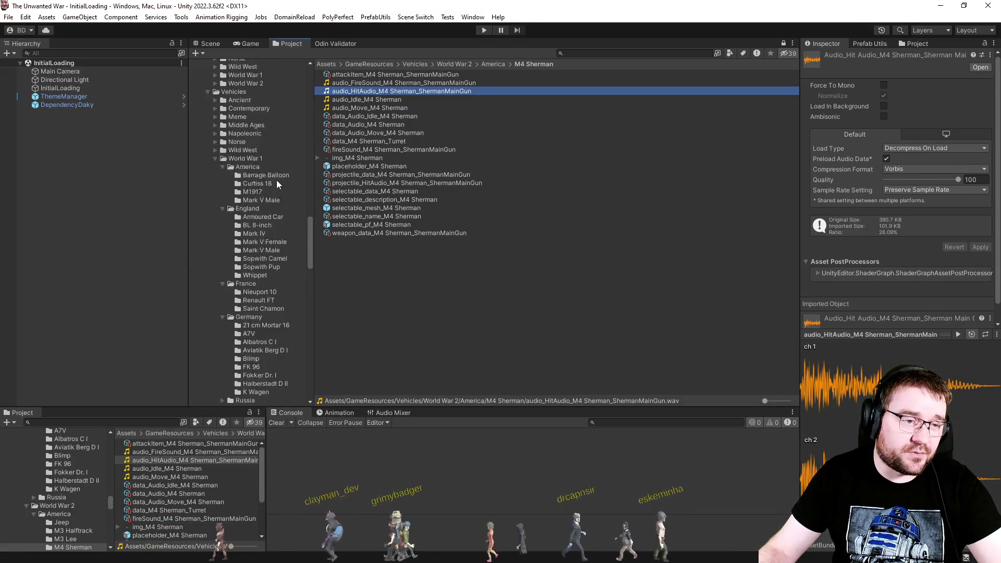
click(264, 275)
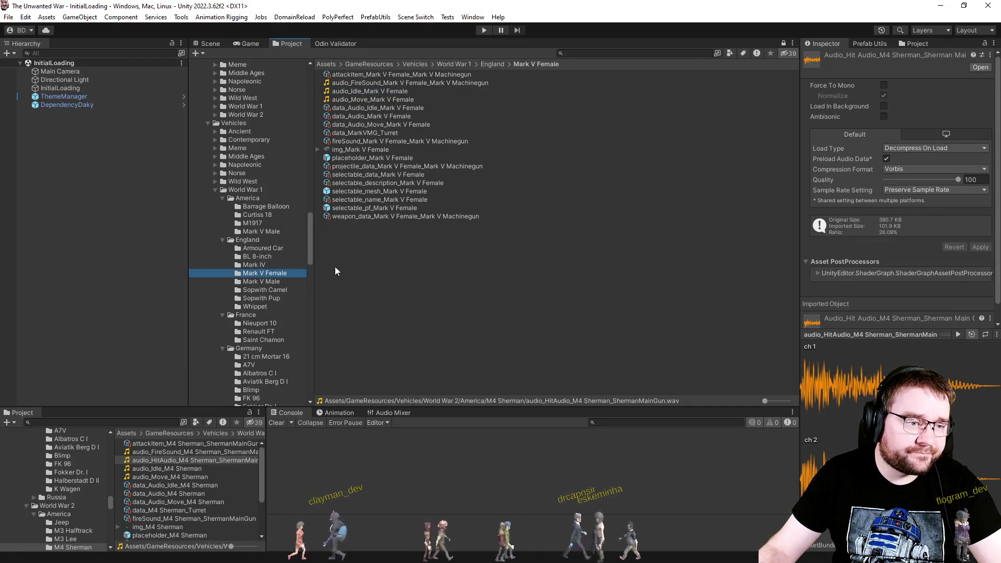
click(266, 283)
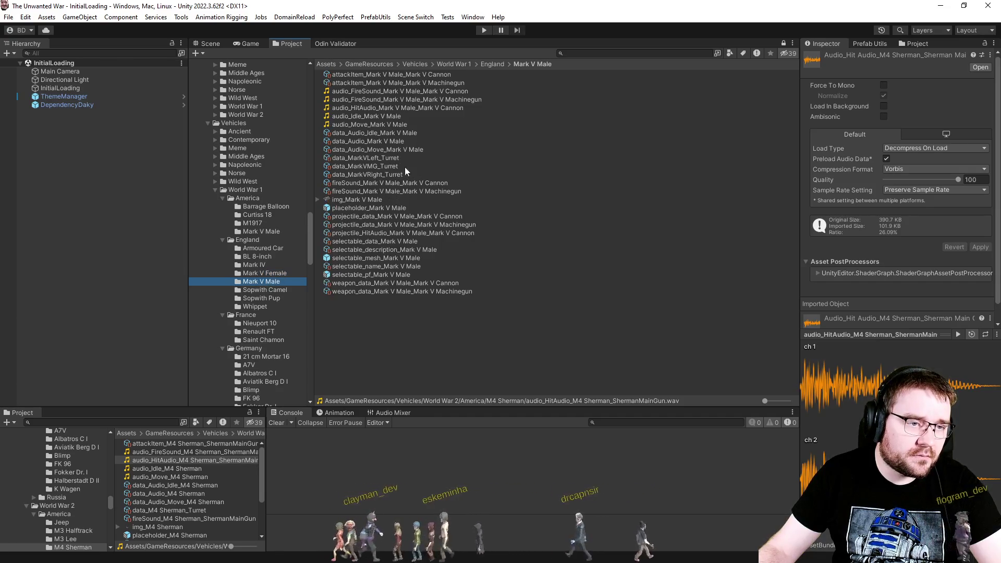
click(404, 108)
scroll(283, 291, down, 5)
scroll(282, 289, down, 4)
click(284, 200)
click(482, 224)
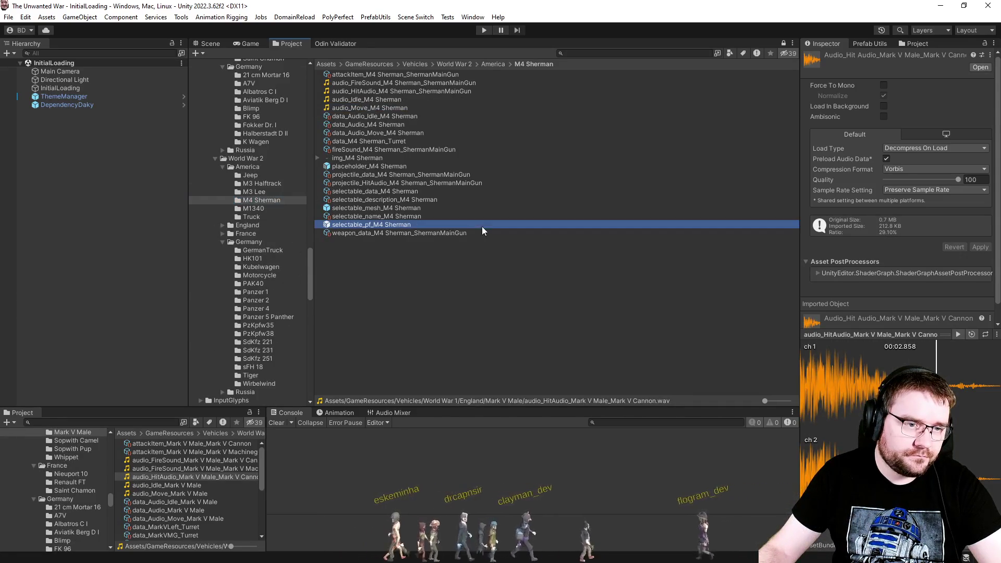
click(474, 286)
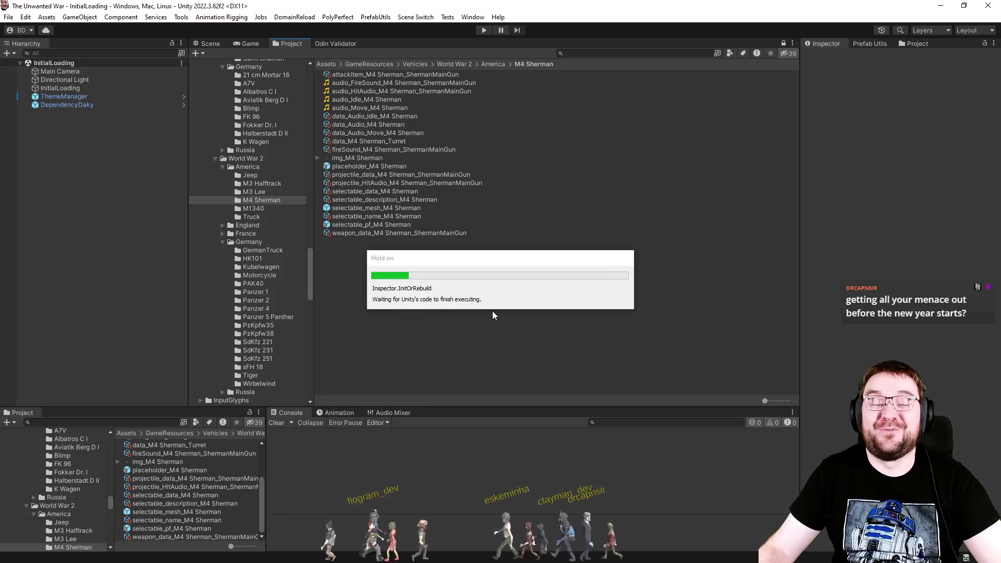
Step: Rename the copied Mark V cannon clip to audio_HitAudio_M4 Sherman_ShermanMainGun
click(458, 255)
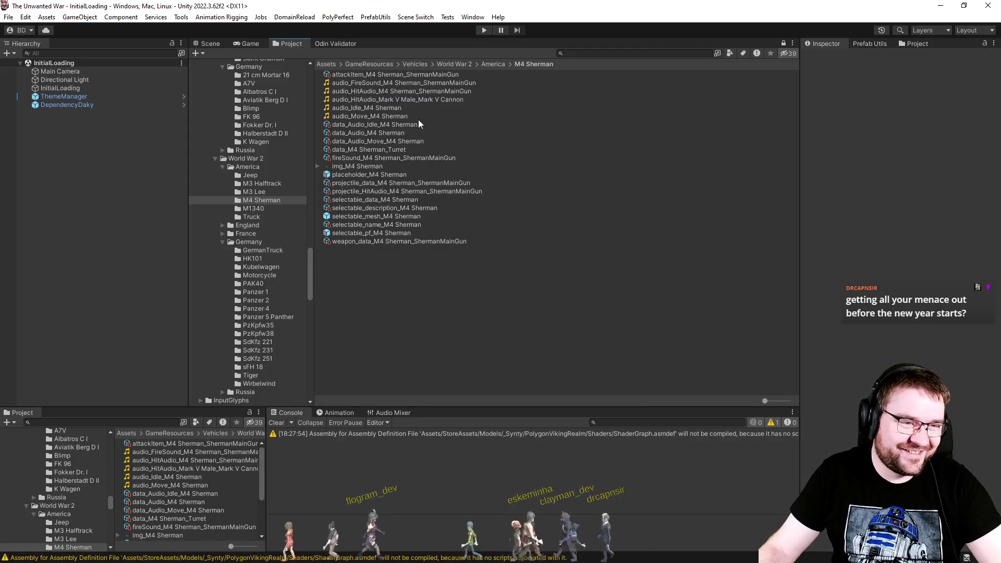
click(421, 99)
click(425, 92)
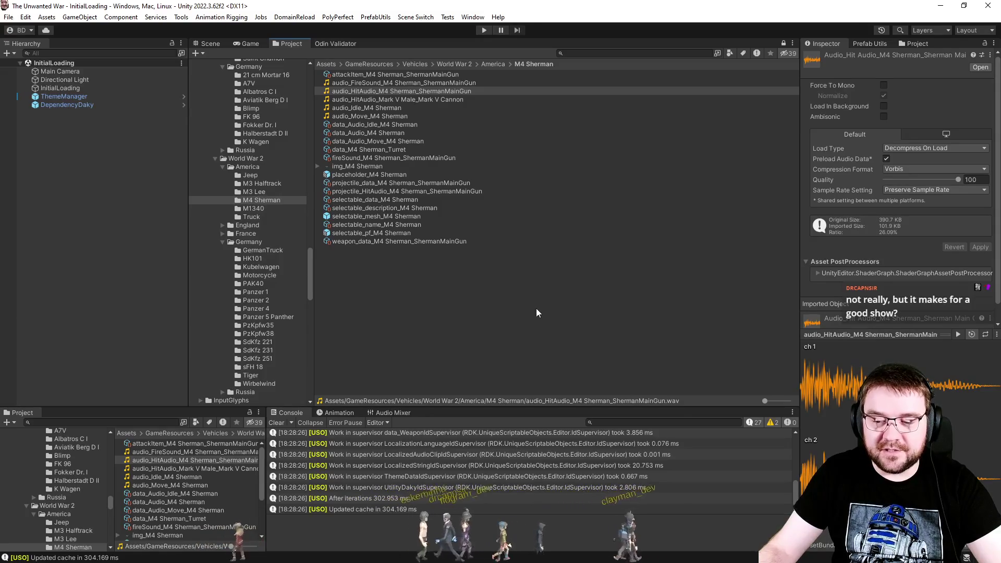
click(483, 315)
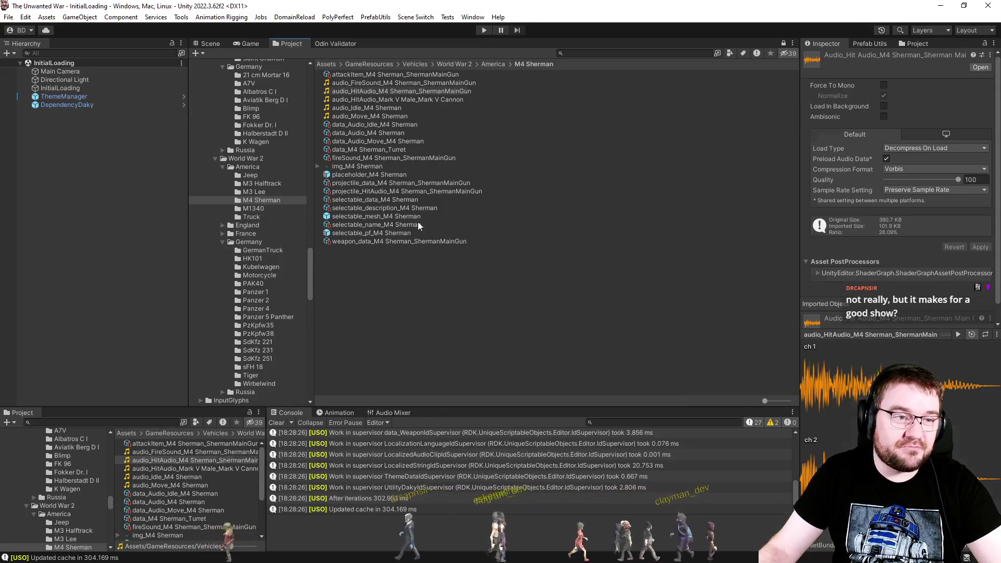
click(410, 92)
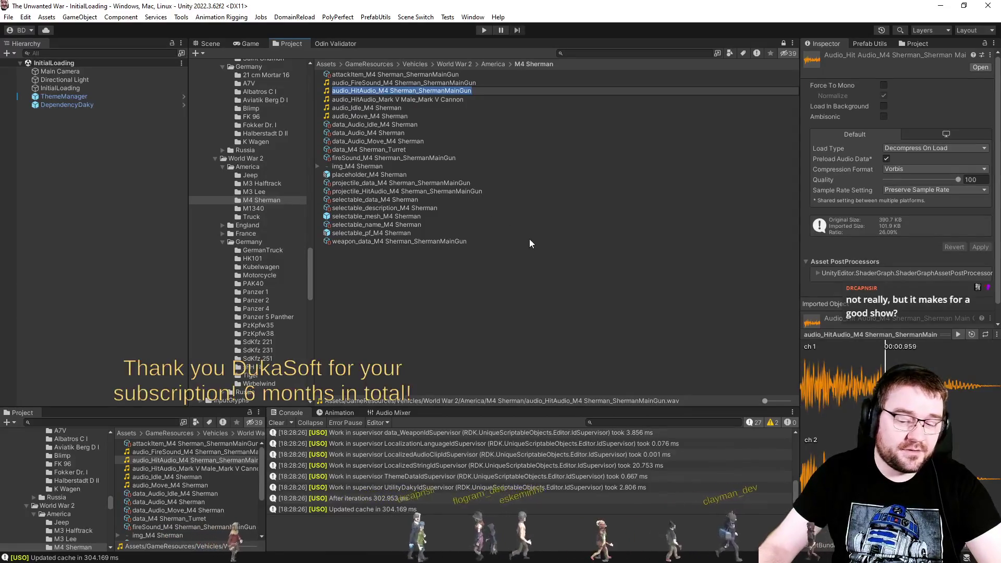
key(Escape)
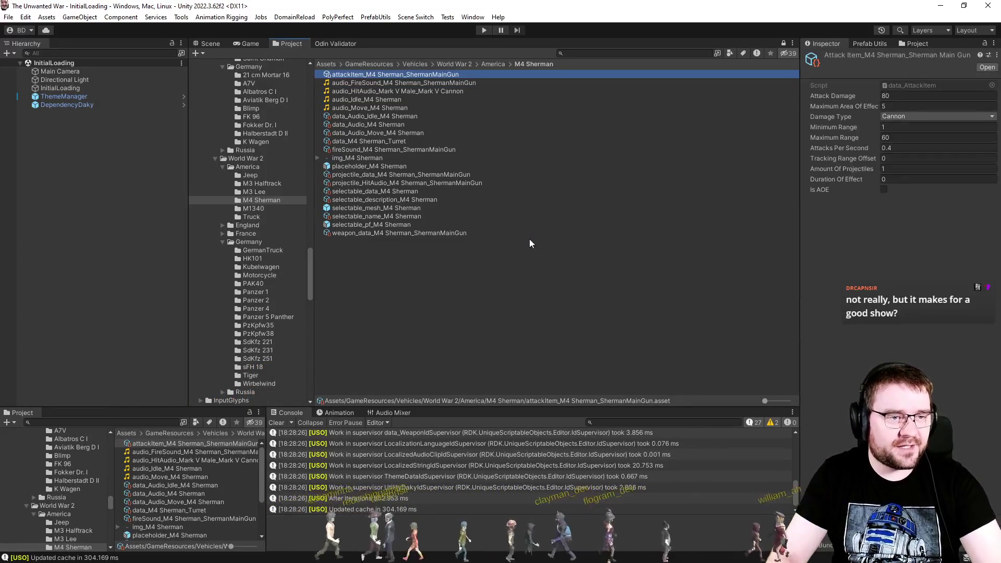
key(Down)
key(Down)
key(F2)
text(audio_HitAudio_M4 Sherman_ShermanMainGun)
key(Return)
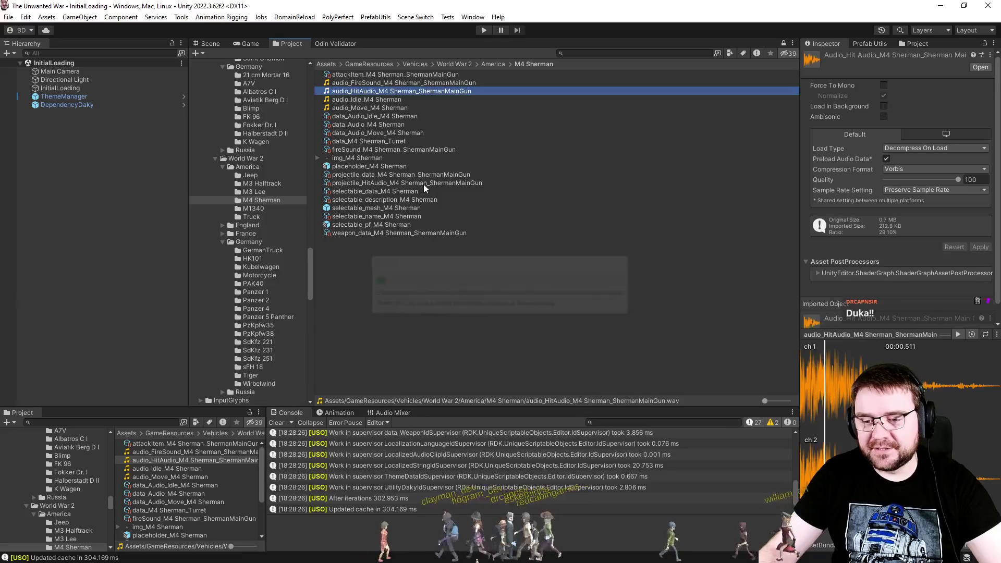
Step: Link the renamed clip into the M4 Sherman projectile hit audio data at volume 0.6
click(424, 184)
drag(424, 94, 917, 297)
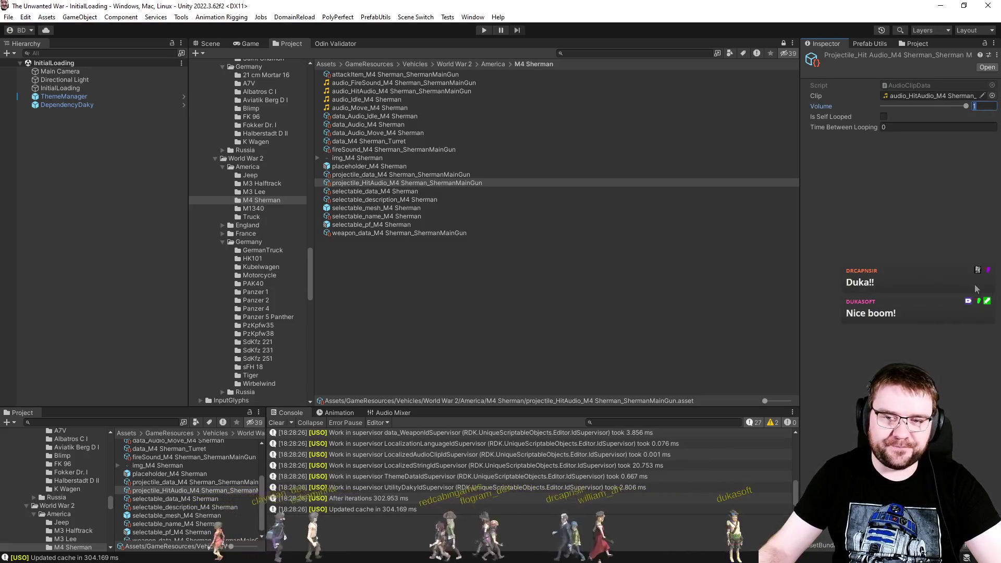
double_click(980, 106)
text(0.6)
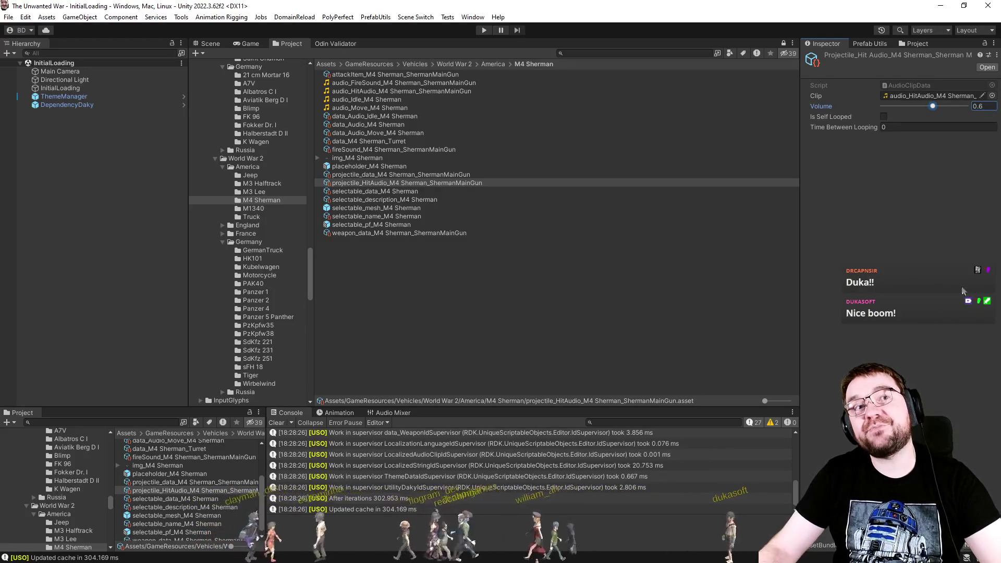
click(372, 312)
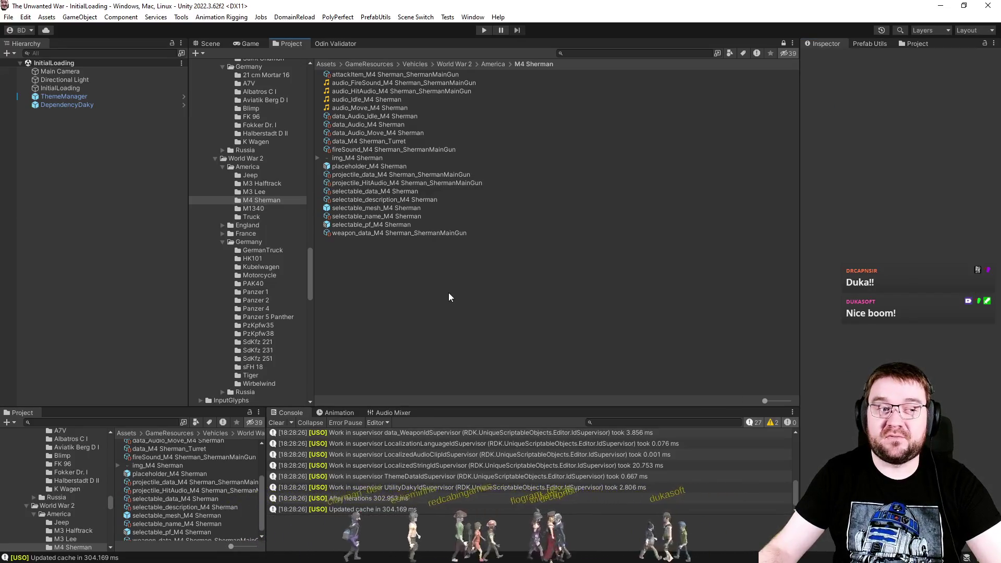
click(270, 209)
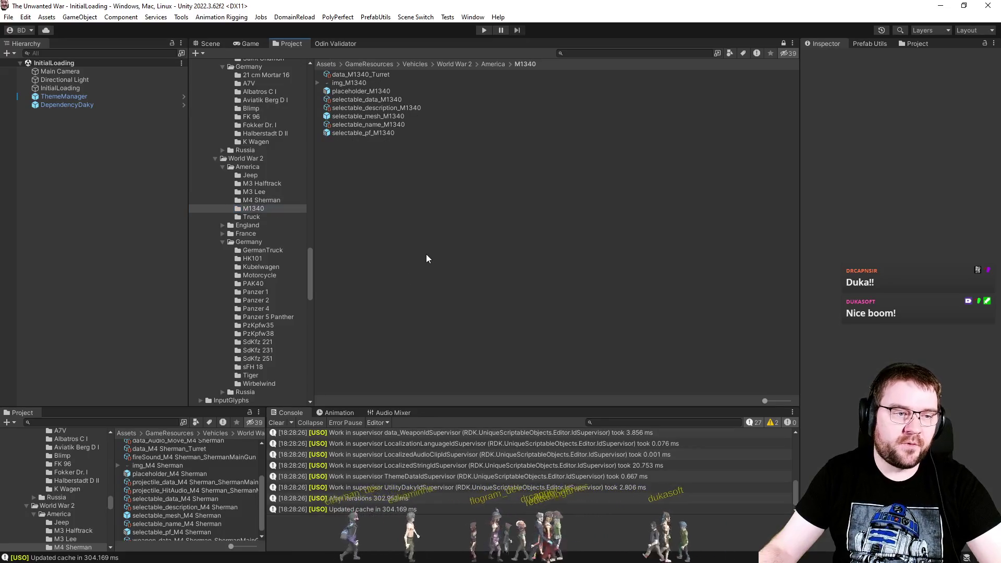
click(275, 191)
click(280, 184)
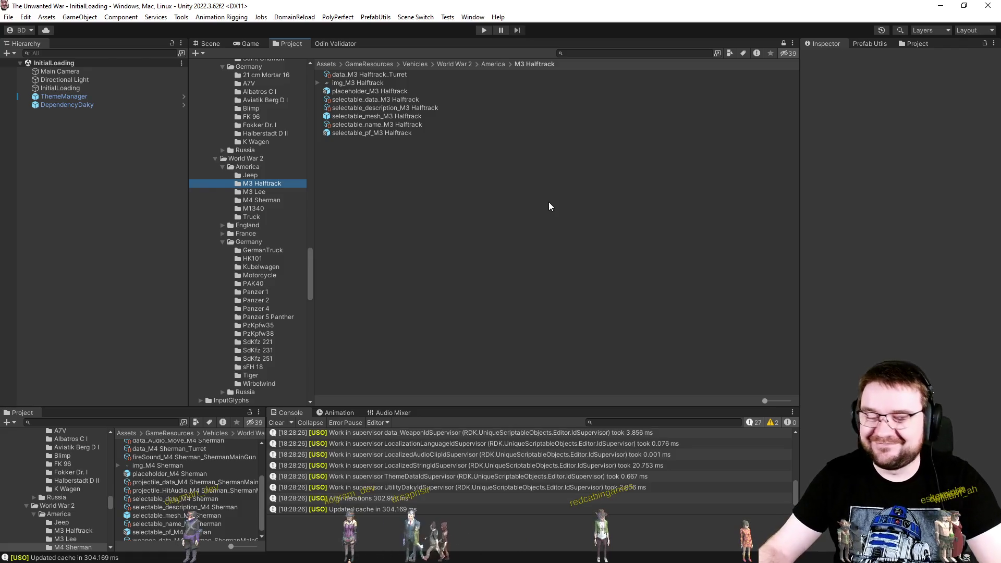
click(277, 423)
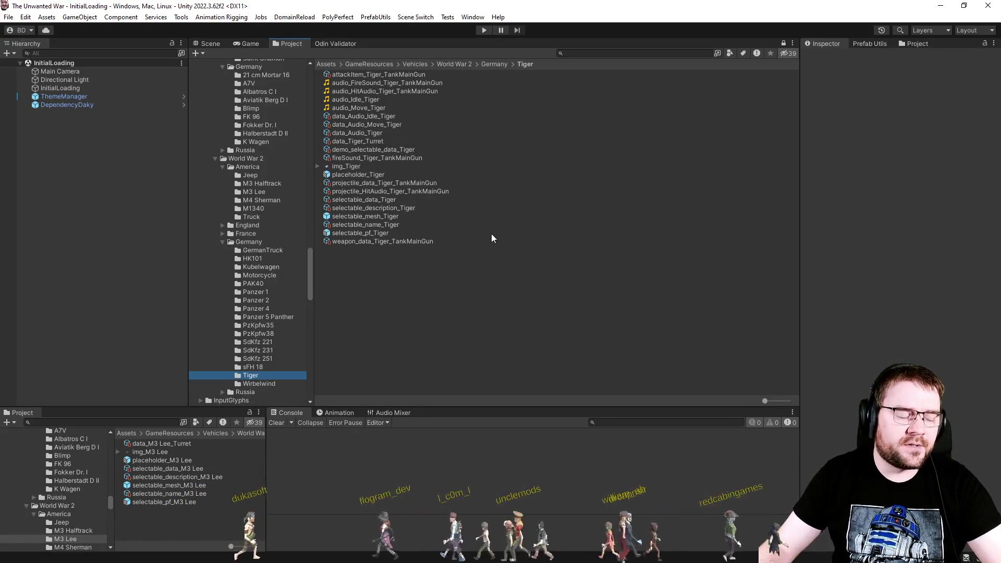
click(387, 93)
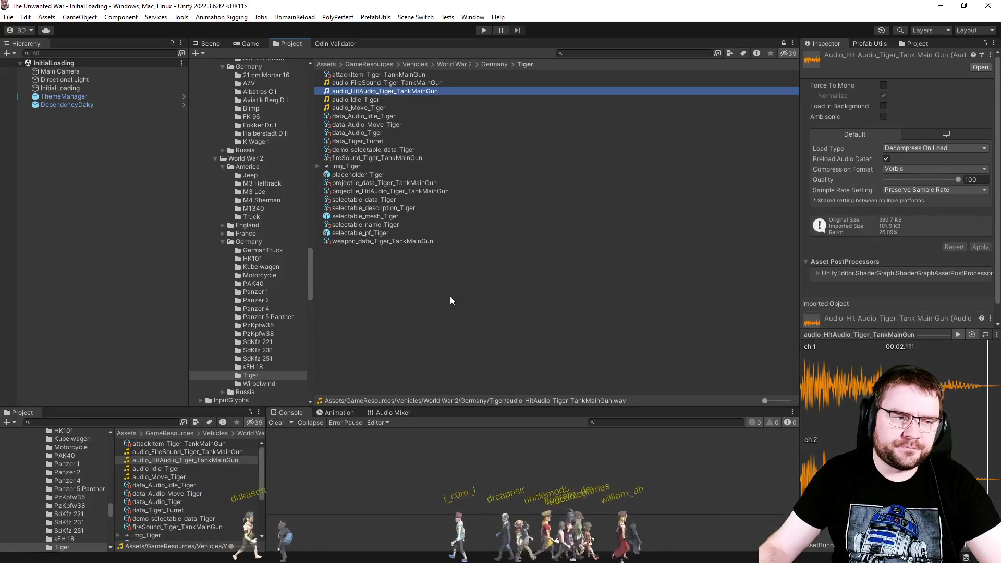
scroll(299, 270, up, 10)
key(ctrl+z)
scroll(430, 264, down, 15)
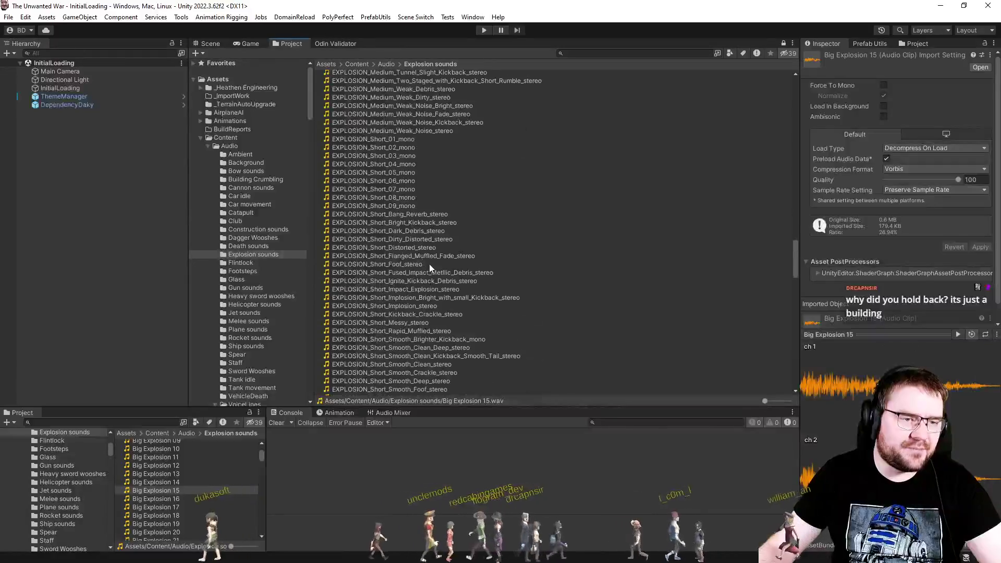
scroll(429, 264, down, 10)
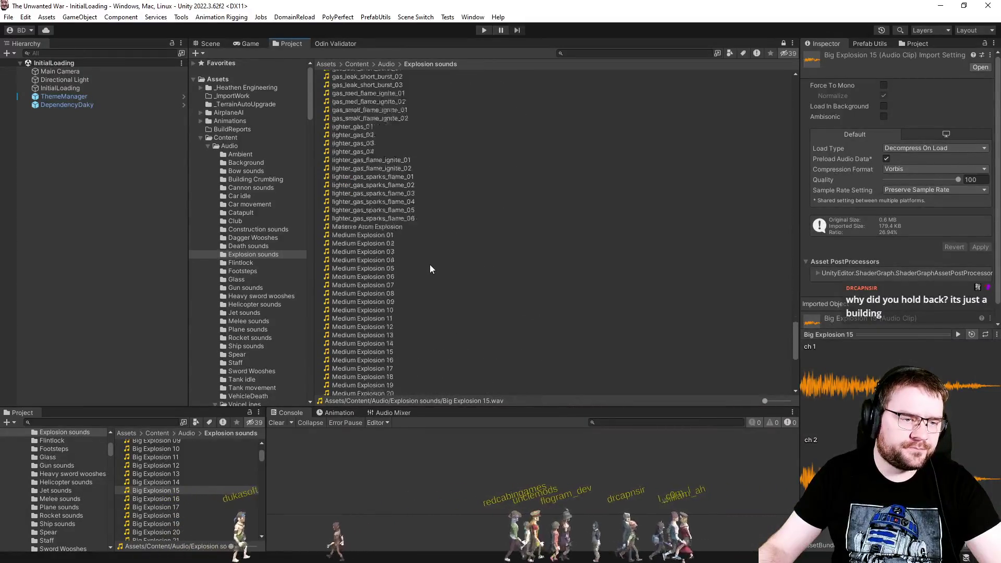
key(ctrl+z)
click(414, 272)
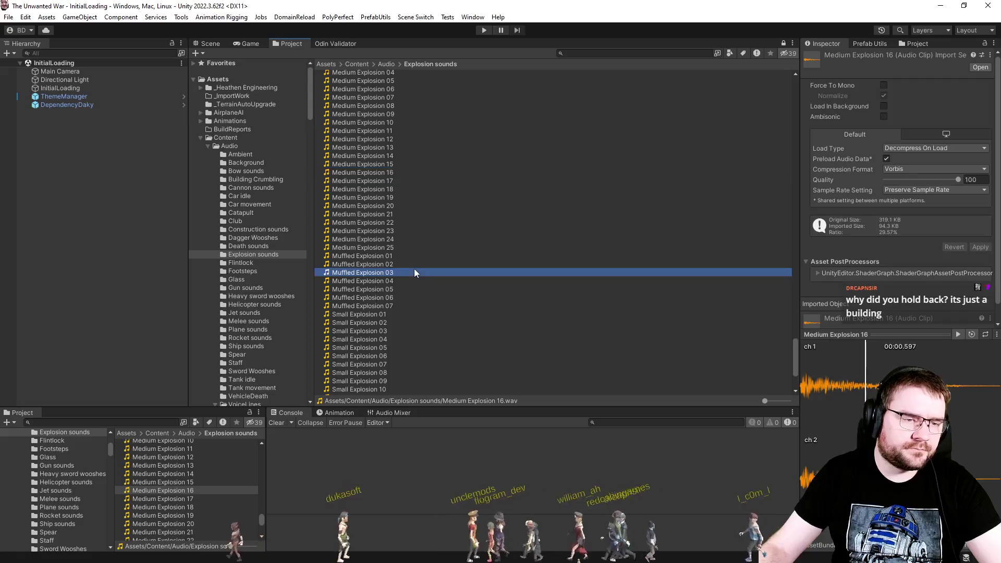
click(414, 171)
click(405, 190)
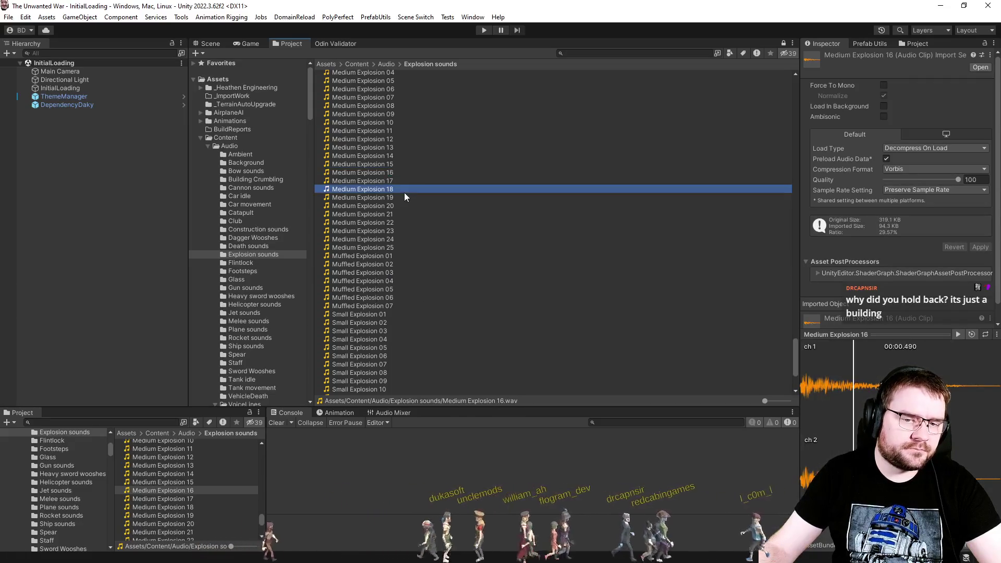
scroll(403, 187, up, 5)
click(403, 189)
click(409, 172)
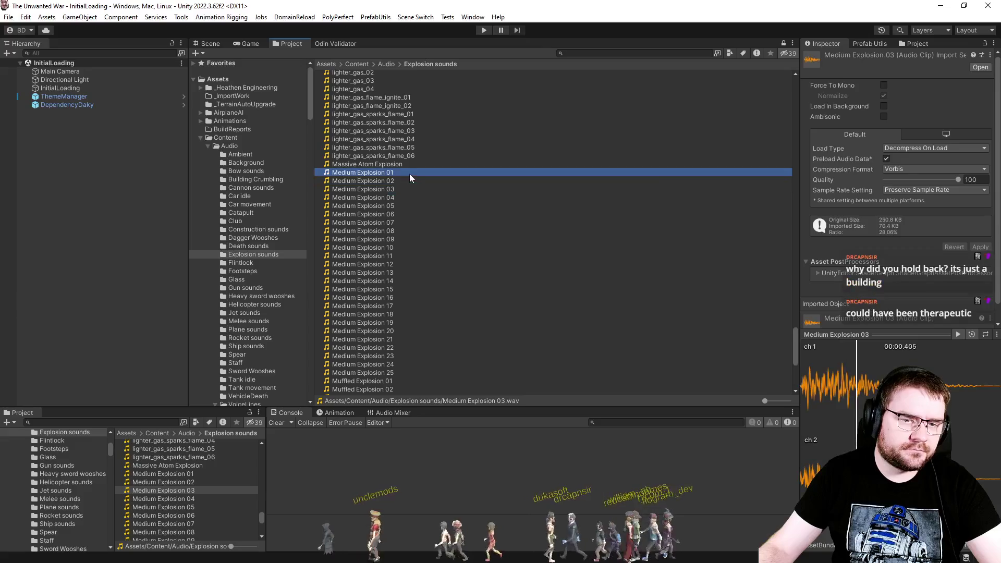
click(406, 197)
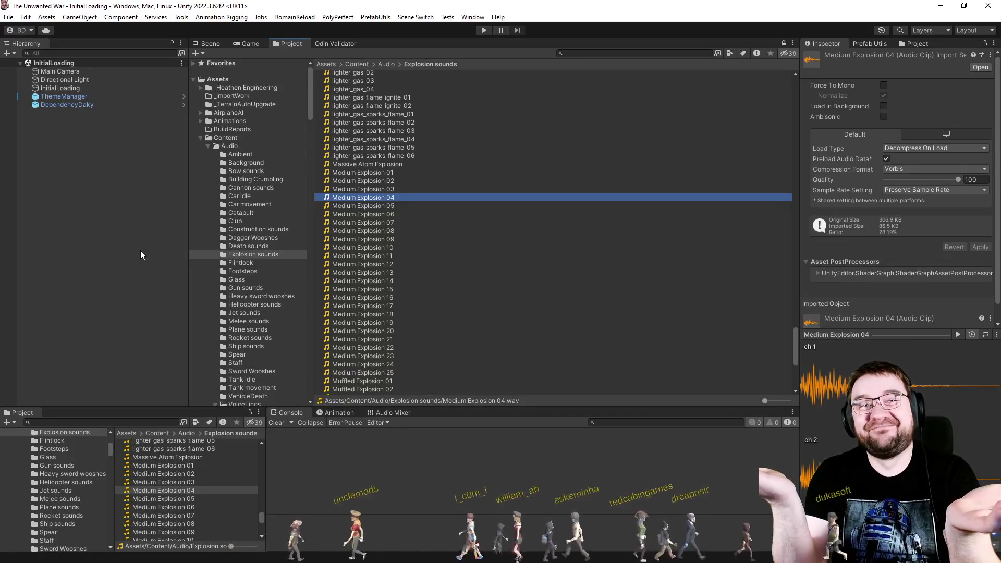
click(409, 290)
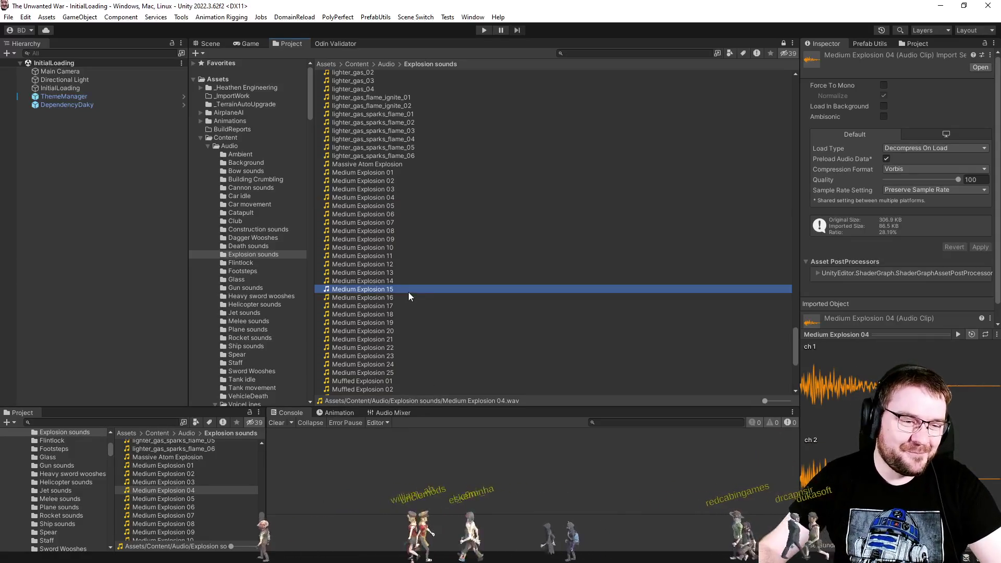
click(442, 313)
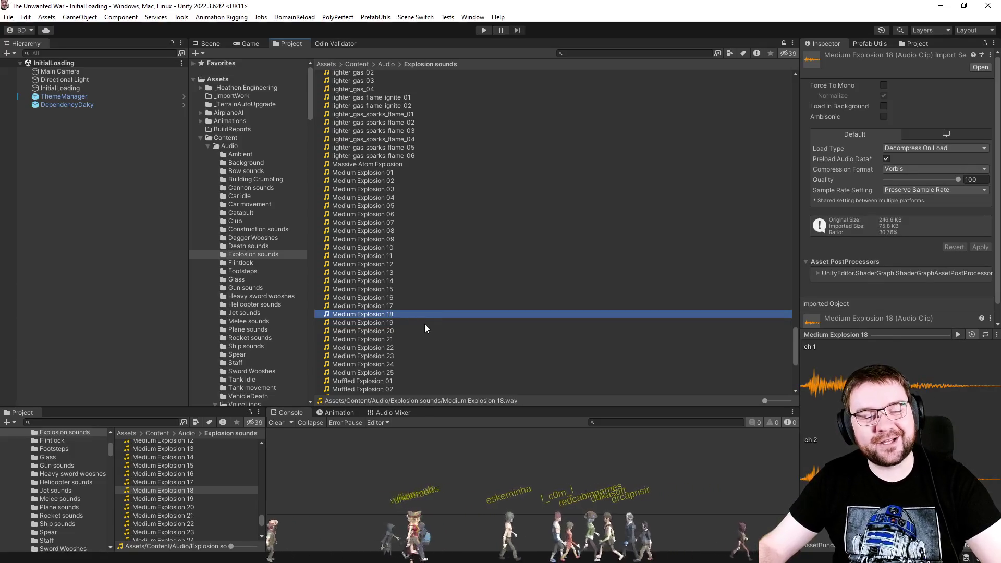
click(402, 180)
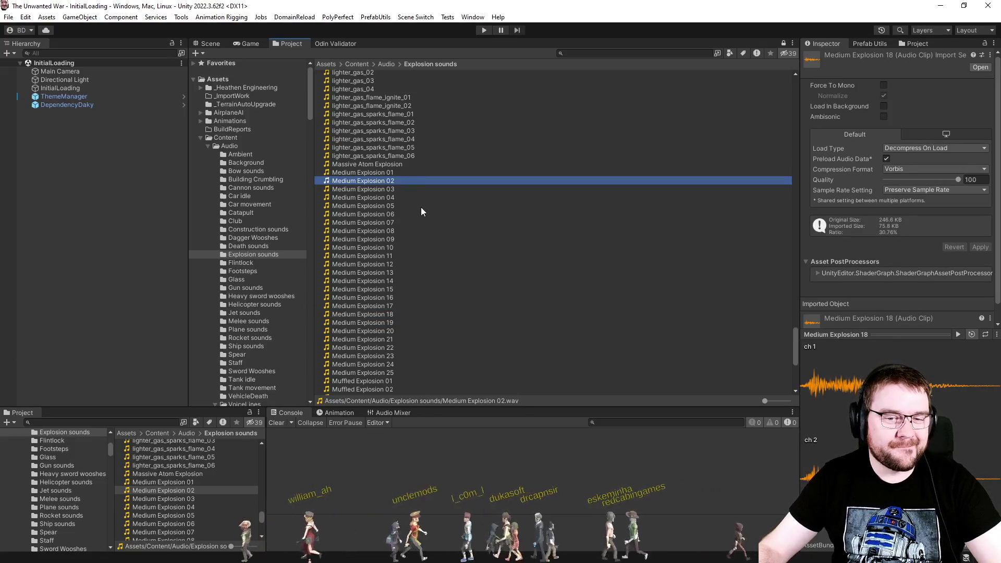
click(396, 213)
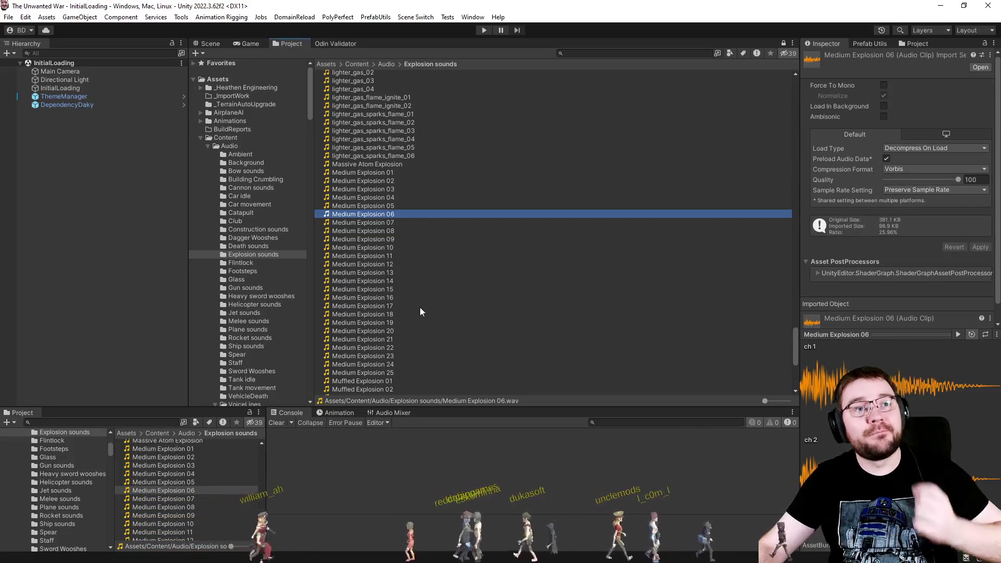
click(410, 271)
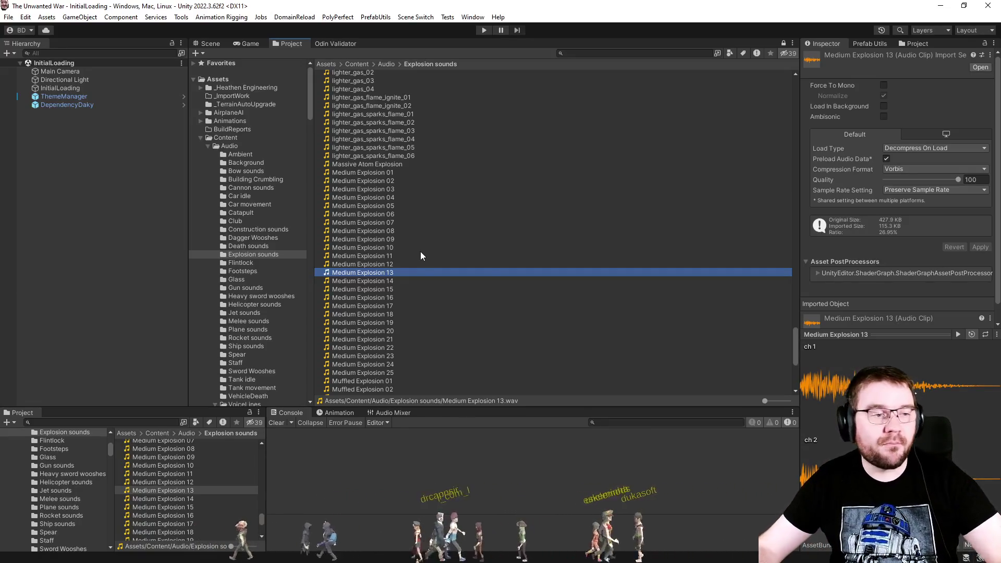
click(407, 182)
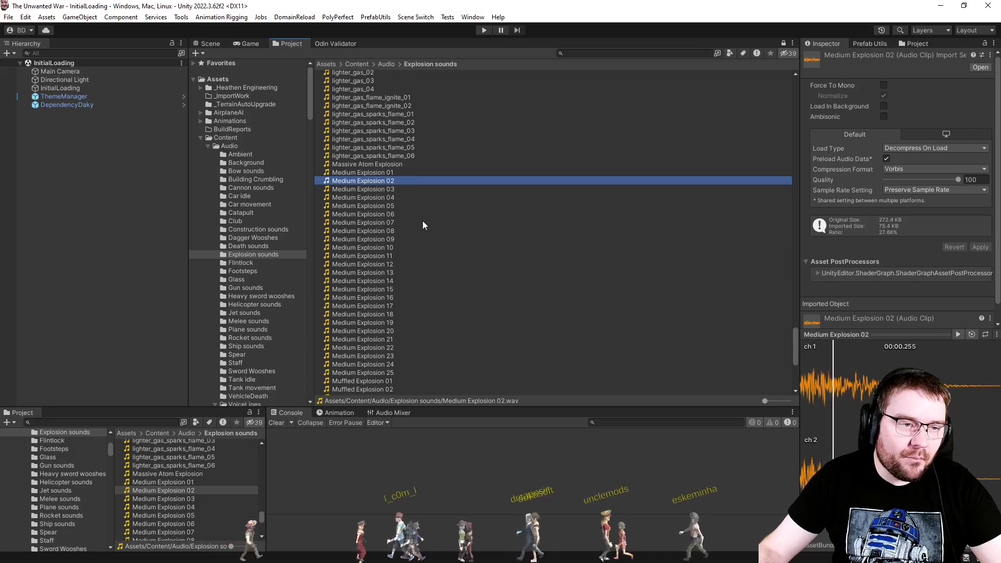
scroll(425, 233, down, 7)
scroll(403, 267, up, 12)
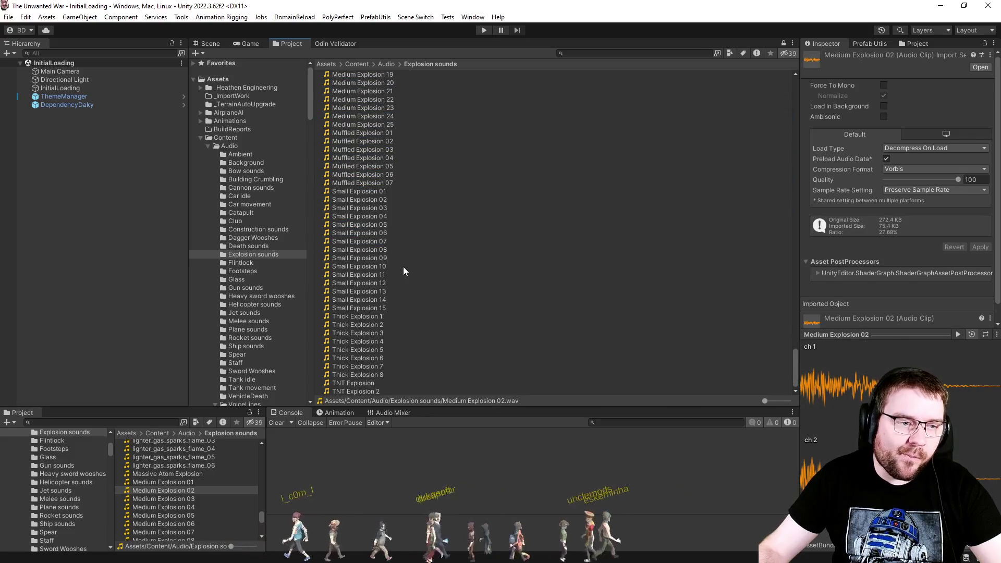
scroll(405, 265, down, 6)
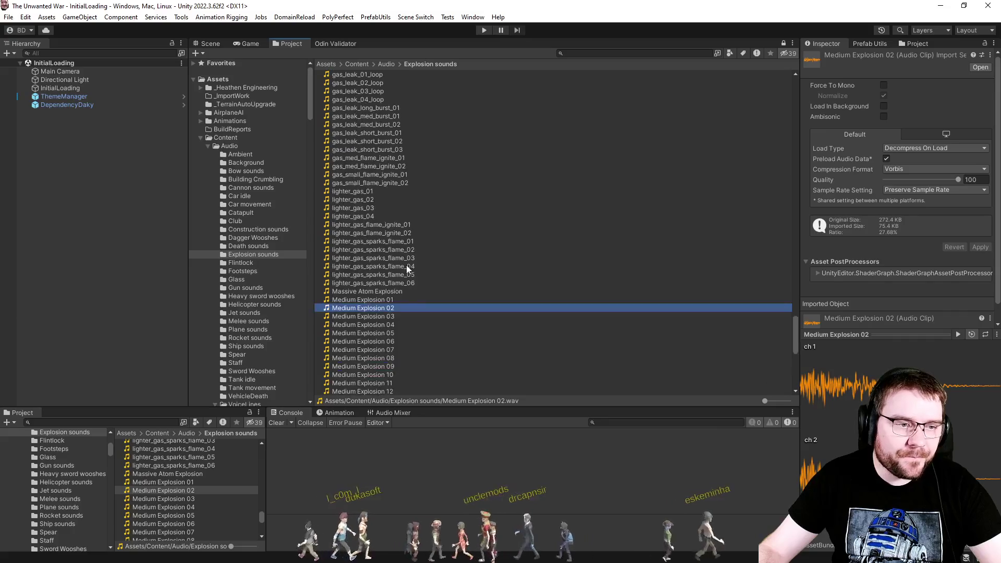
scroll(407, 265, up, 15)
scroll(407, 265, up, 6)
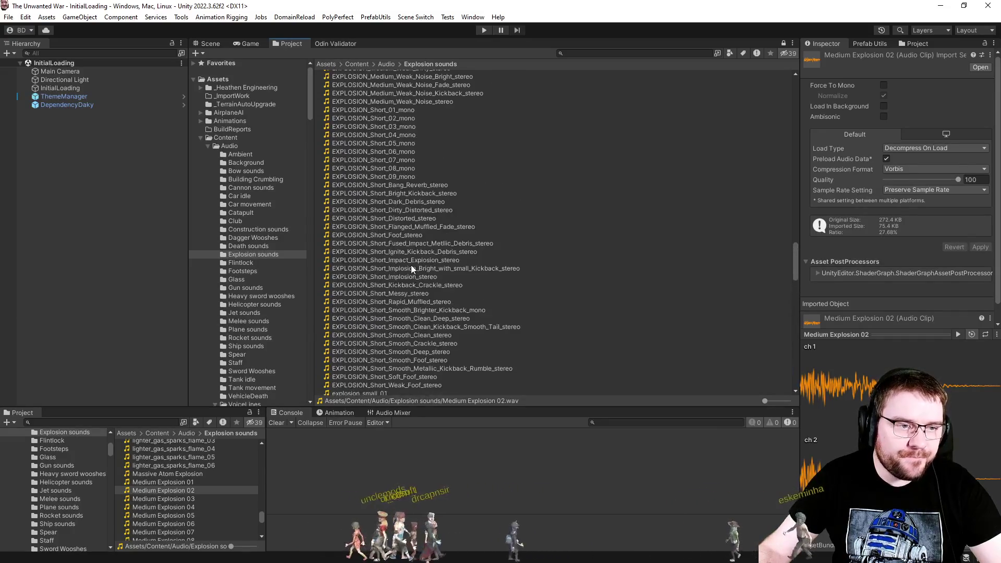
scroll(411, 265, up, 4)
click(404, 212)
scroll(402, 223, down, 4)
click(396, 268)
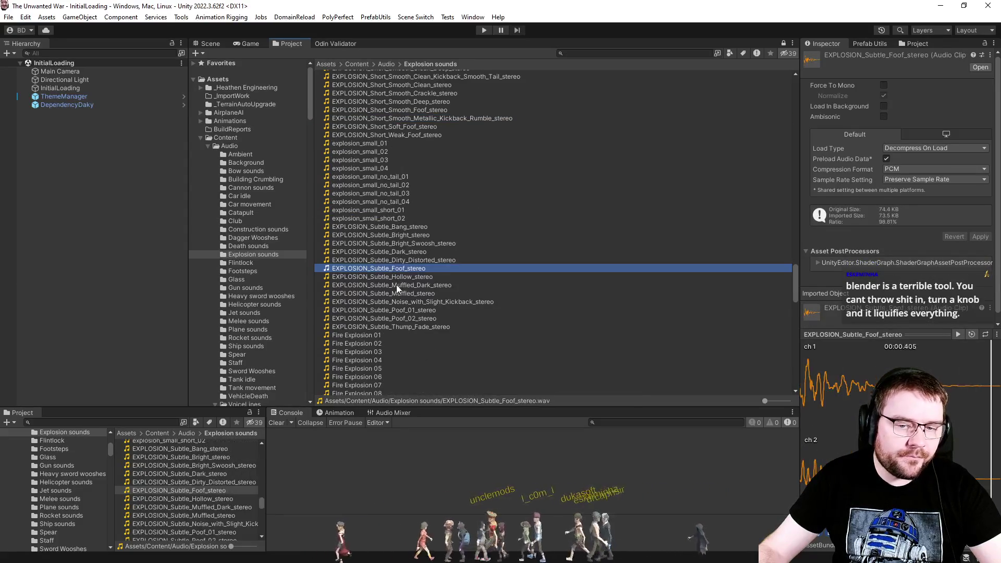
click(396, 286)
scroll(394, 284, up, 8)
scroll(394, 279, up, 9)
click(407, 262)
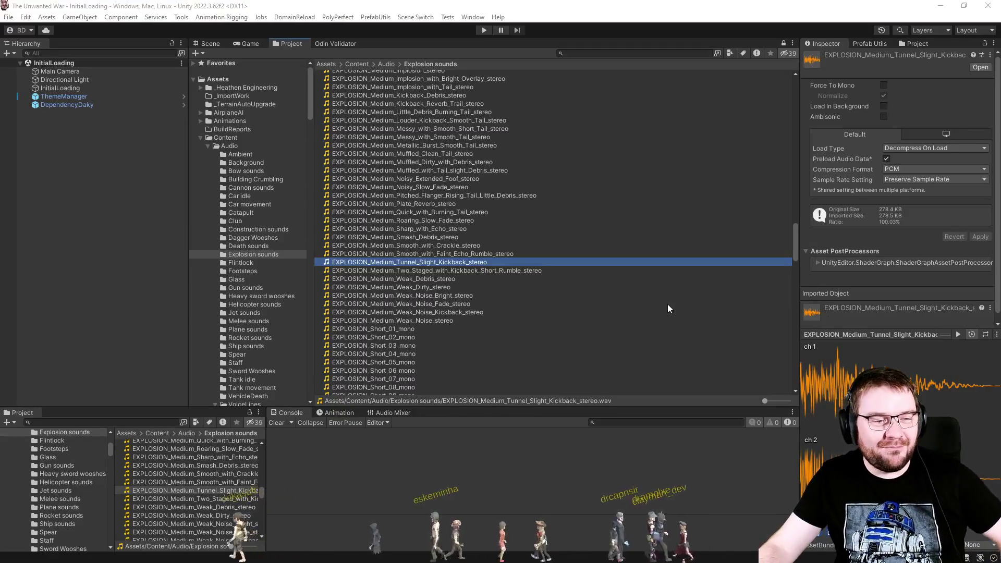
Step: Audition the medium and large explosion clips and settle on explosion_large_06
scroll(563, 283, down, 3)
scroll(543, 271, down, 1)
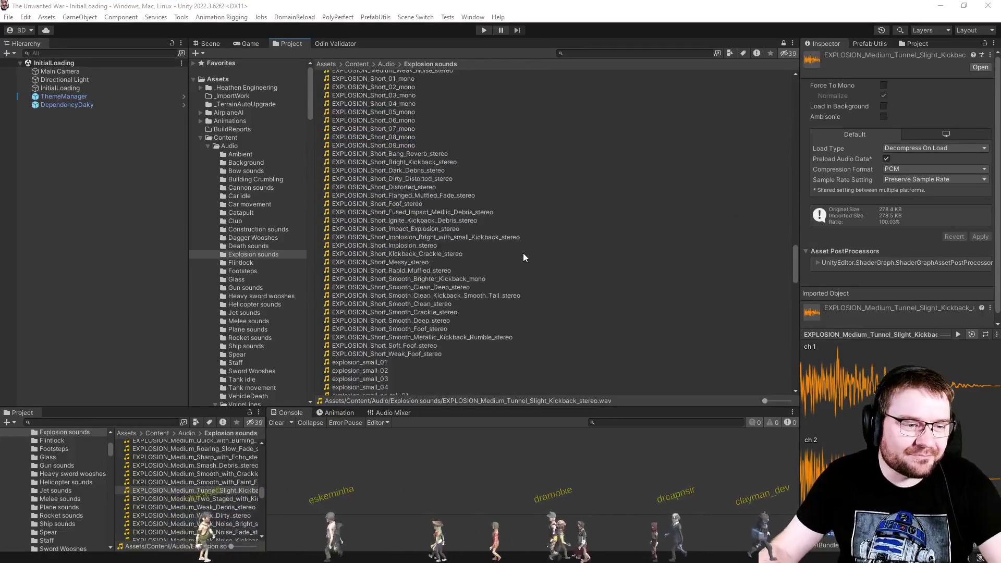
scroll(515, 252, up, 10)
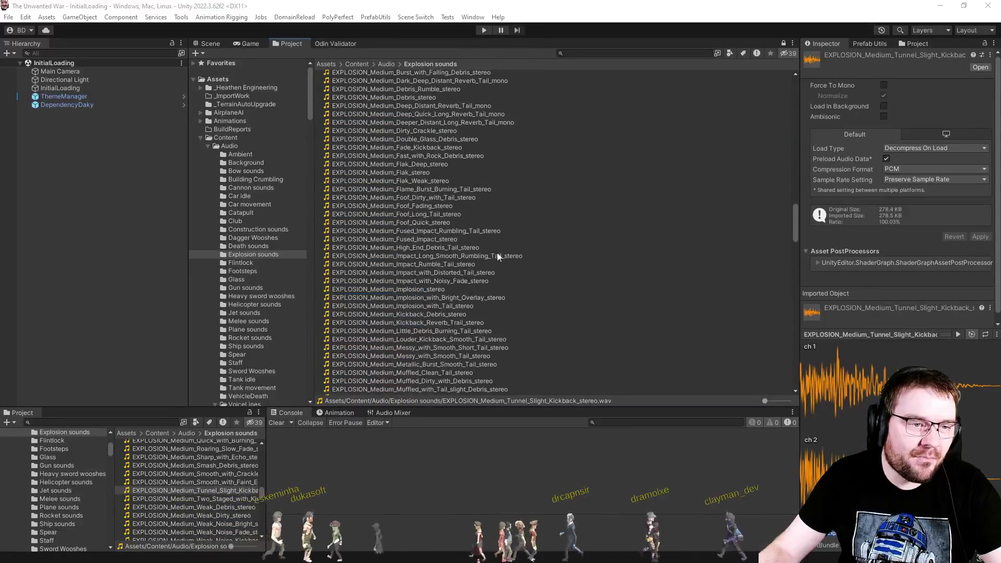
click(478, 264)
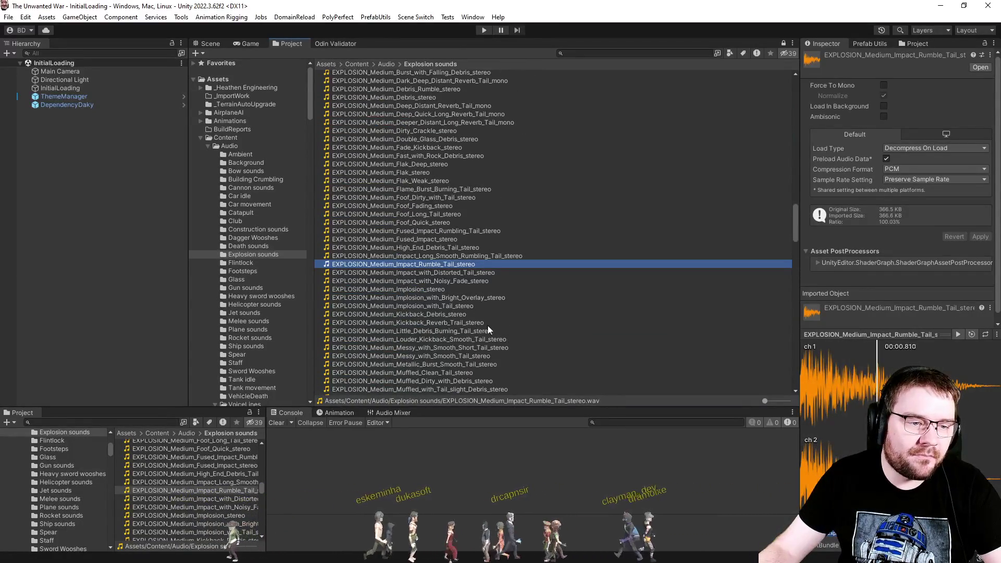
click(443, 290)
scroll(470, 306, up, 5)
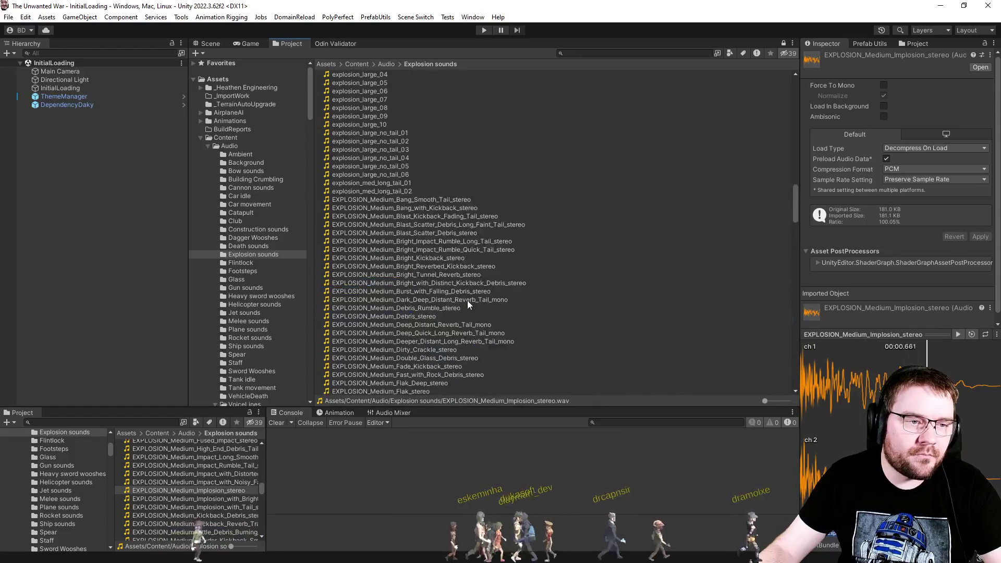
scroll(465, 298, up, 3)
click(399, 221)
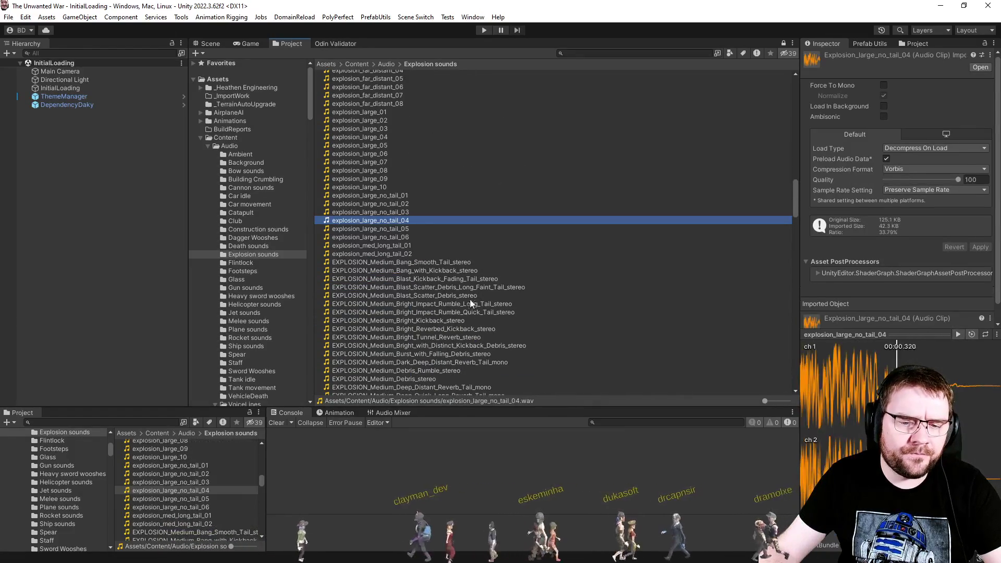
click(418, 204)
click(388, 145)
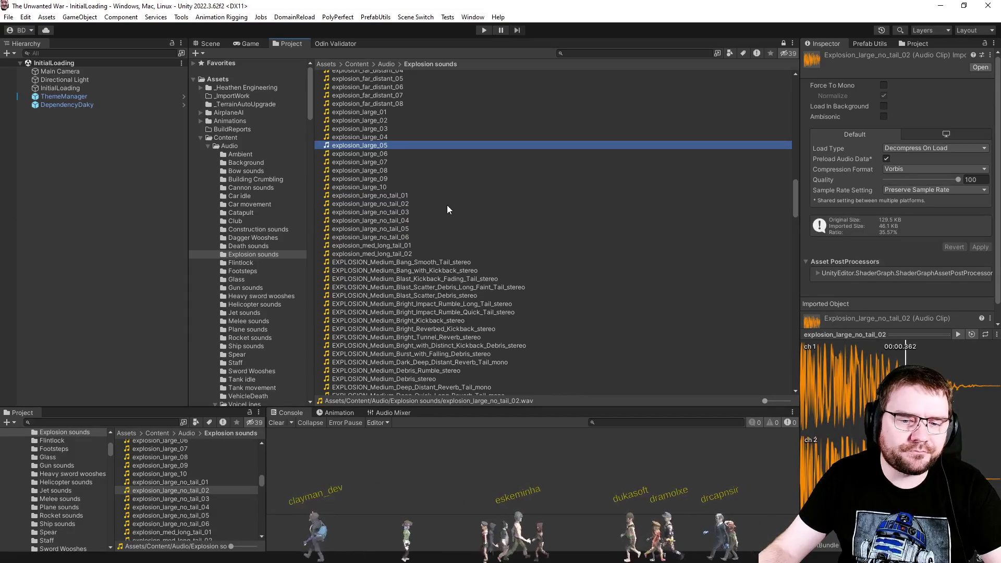
click(383, 154)
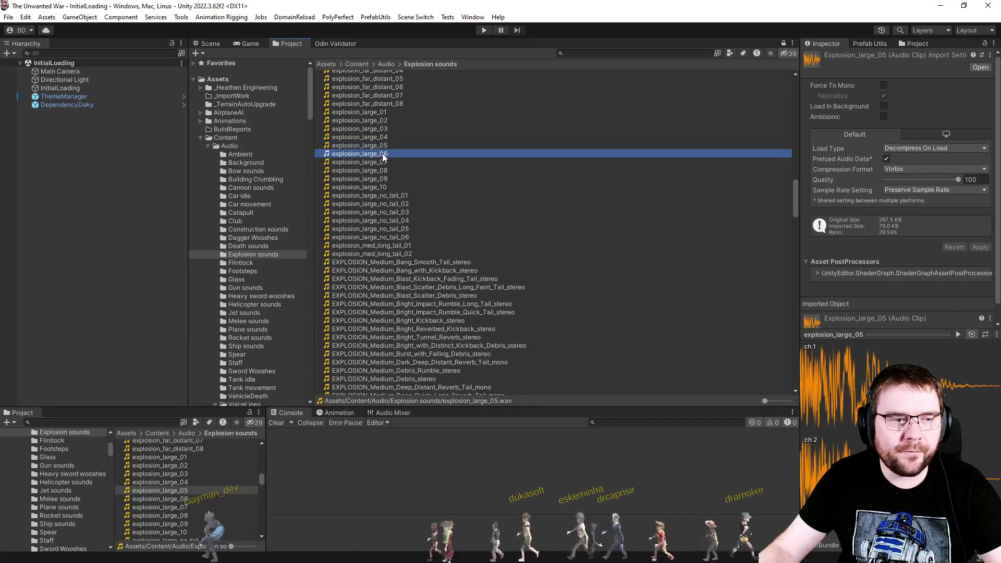
Step: Show the World War 2 Germany Tiger vehicle folder
scroll(245, 240, down, 15)
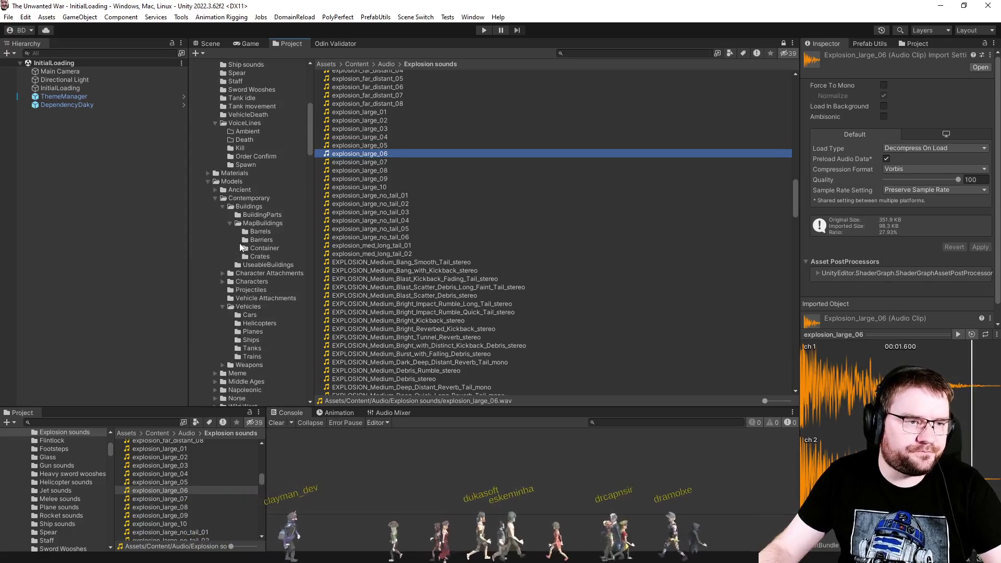
scroll(245, 243, down, 20)
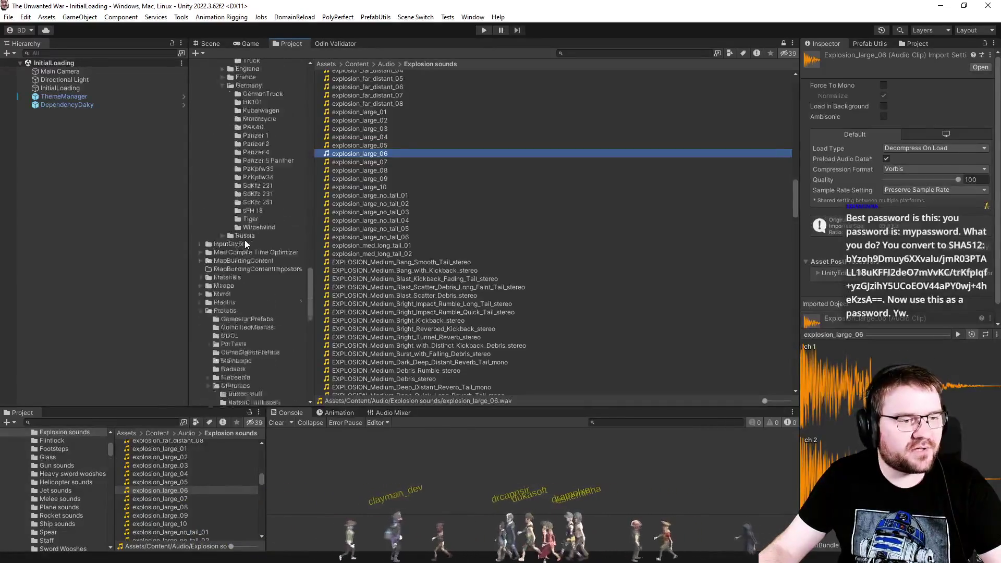
scroll(255, 245, up, 6)
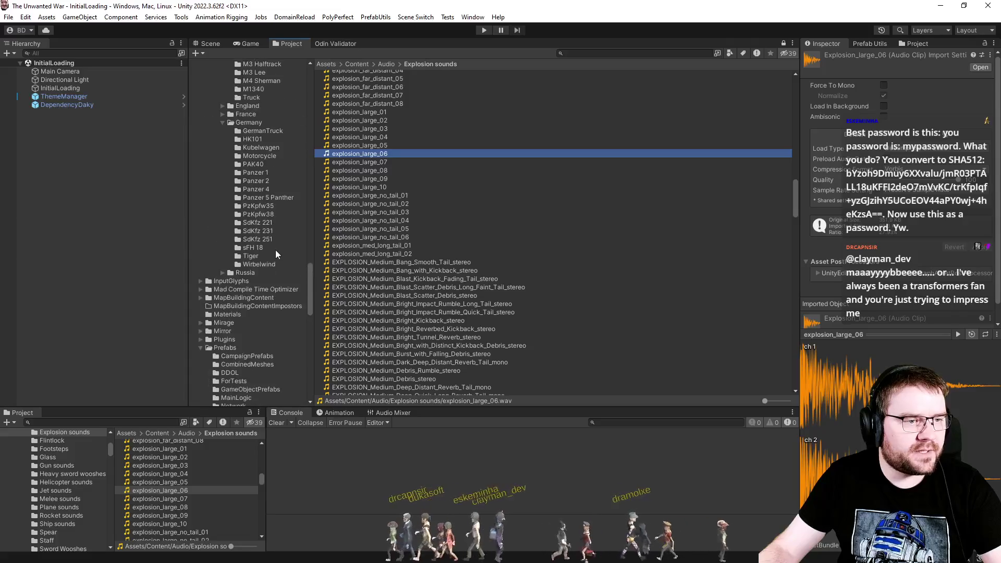
click(267, 256)
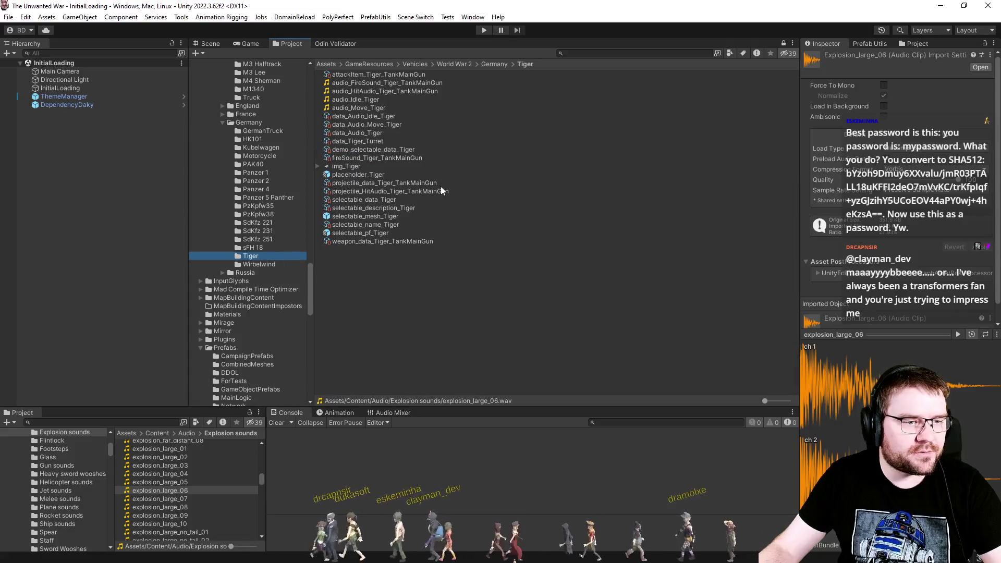
Step: Add explosion_large_06 to the Tiger folder, delete the old hit clip, and rename it audio_HitAudio_Tiger_TankMainGun
click(423, 299)
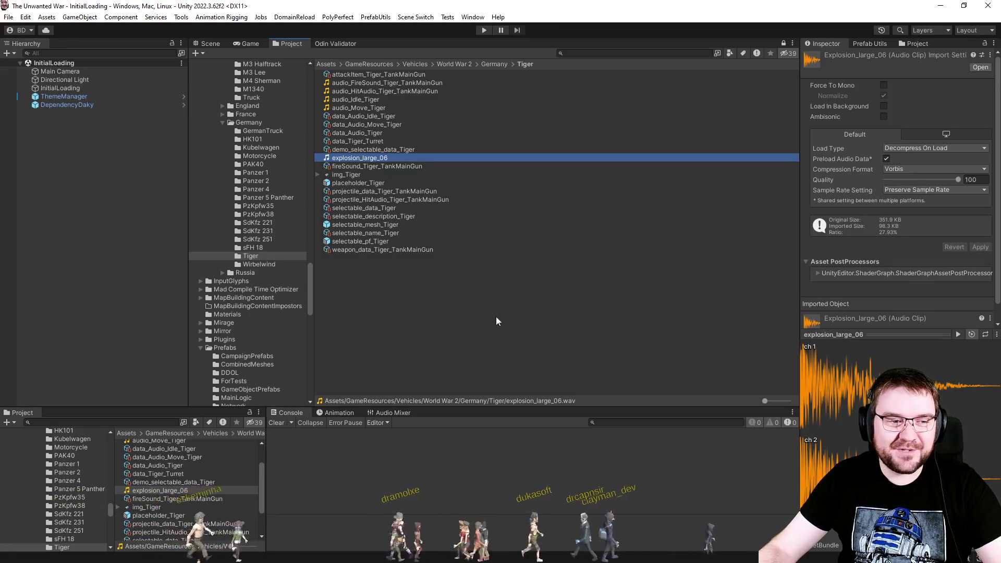
click(417, 284)
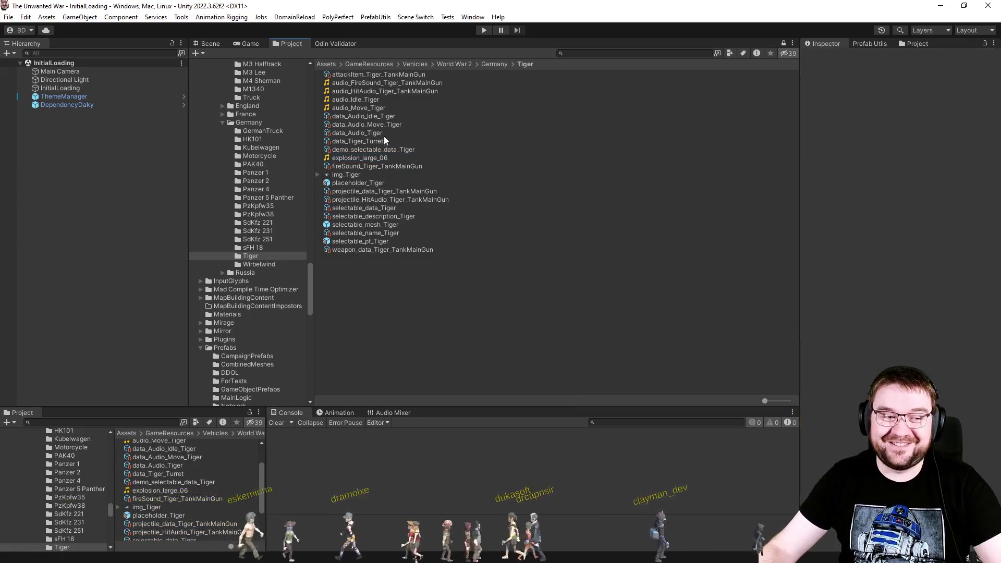
click(389, 91)
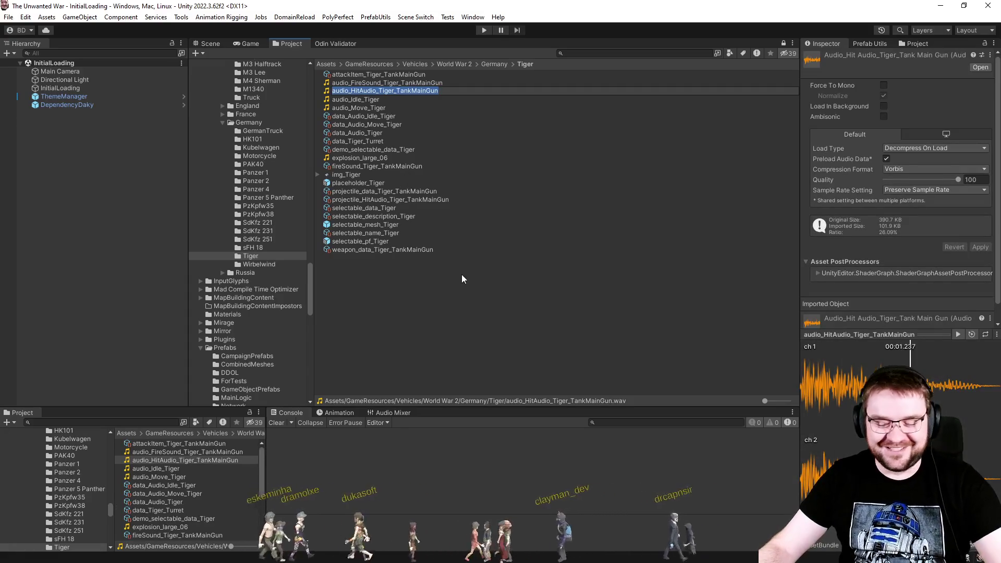
key(ctrl+r)
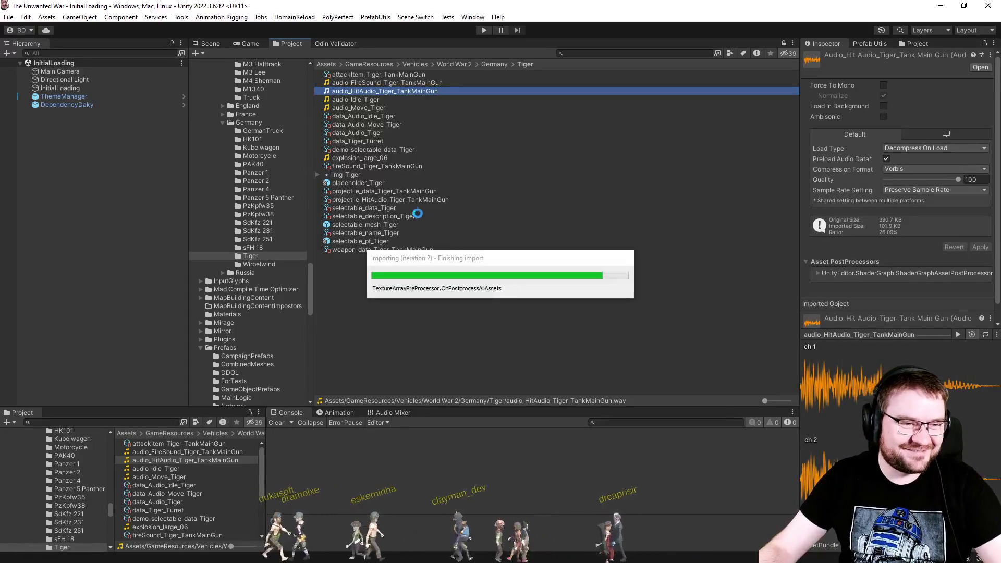
click(398, 149)
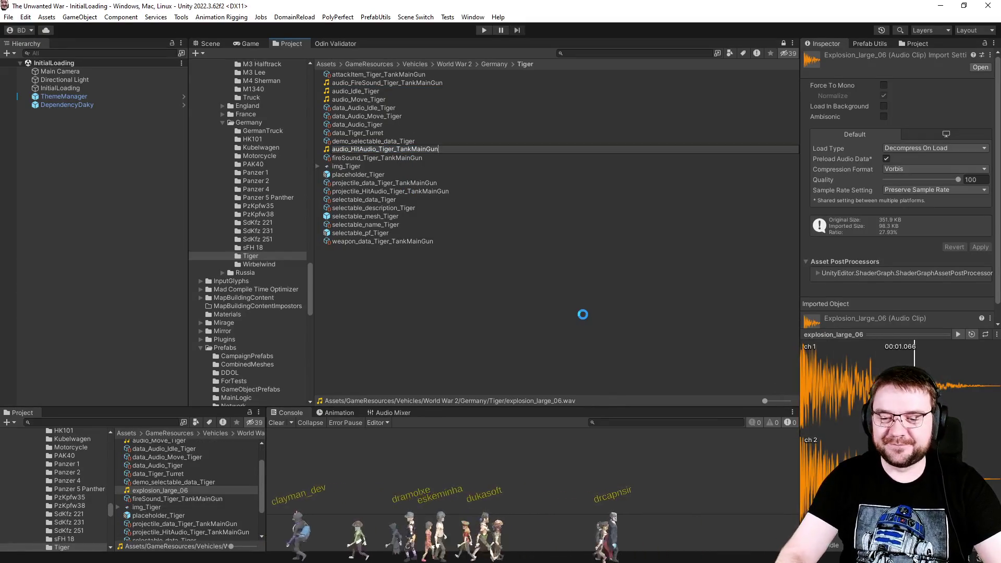
key(Return)
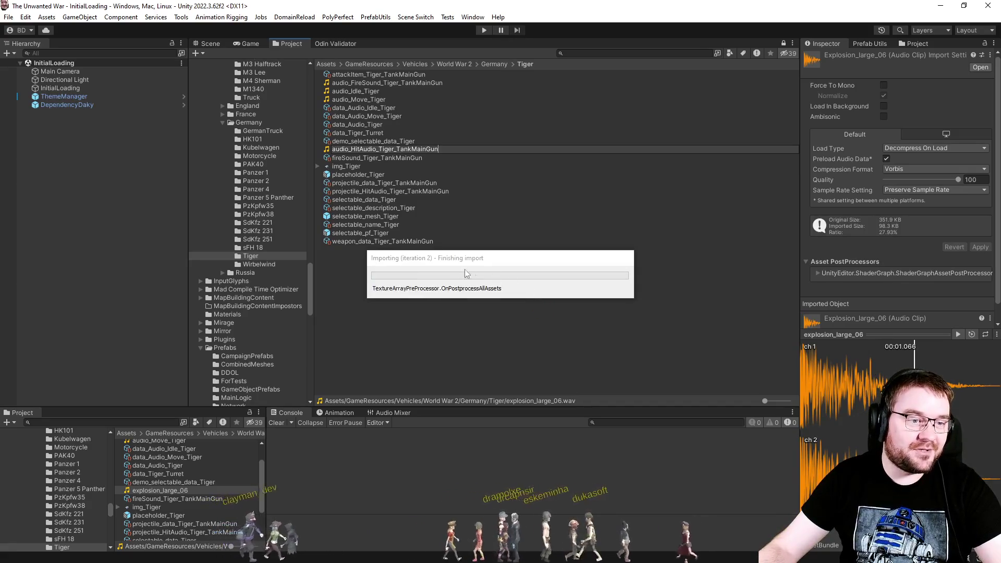
Step: Give projectile_HitAudio_Tiger_TankMainGun the clip audio_HitAudio_Tiger_TankMainGun and Volume 0.6
click(383, 191)
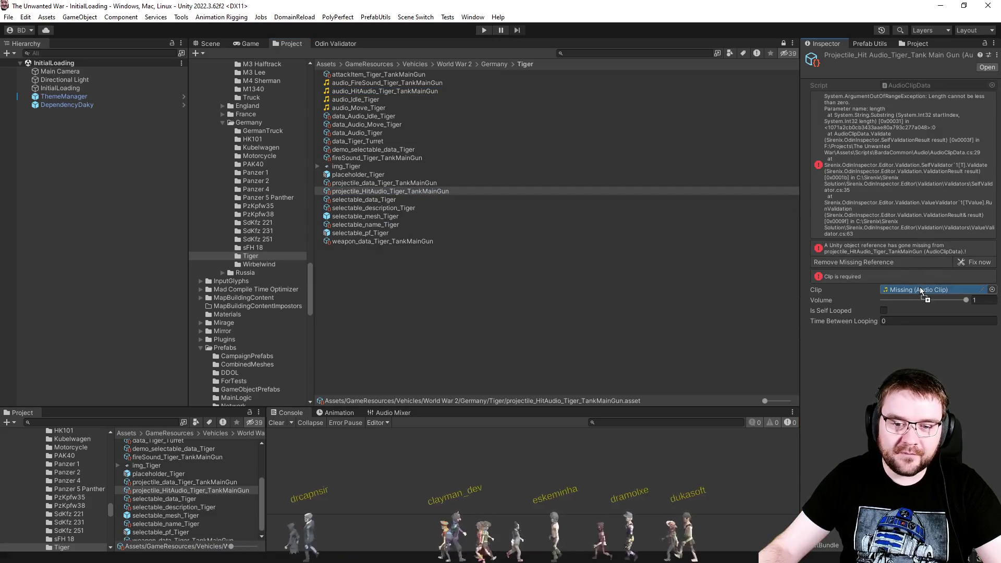
drag(920, 287, 921, 288)
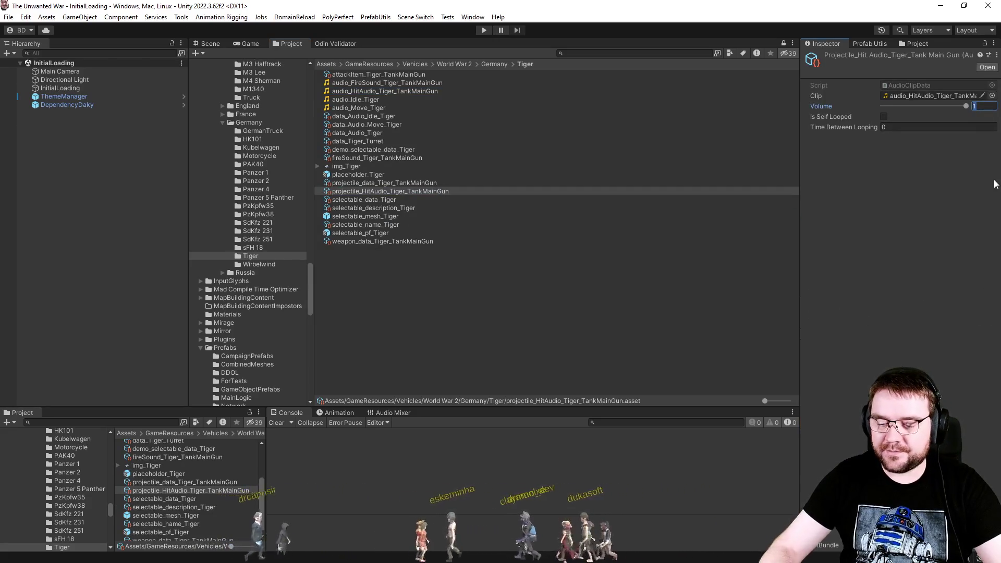
text(0.6)
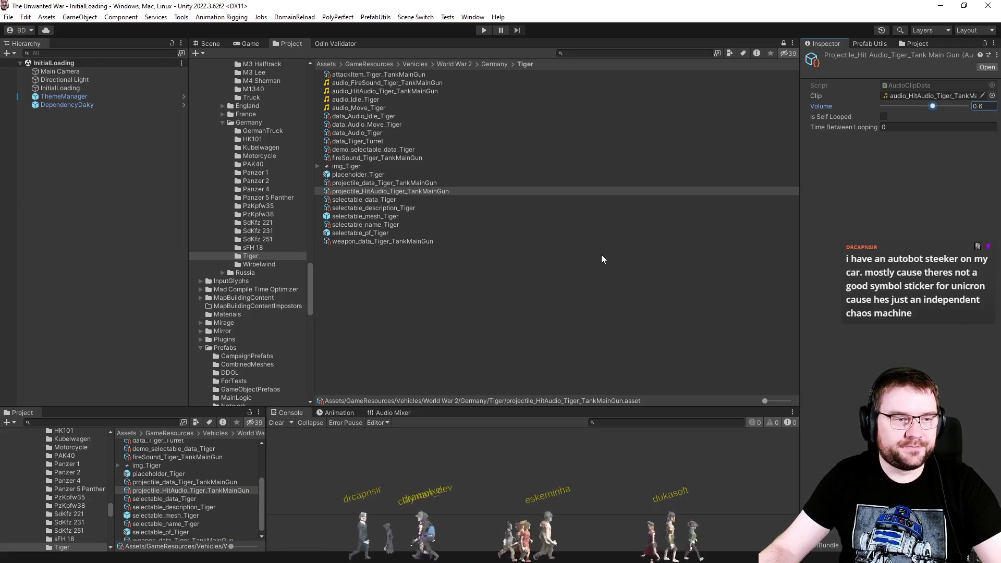
click(531, 298)
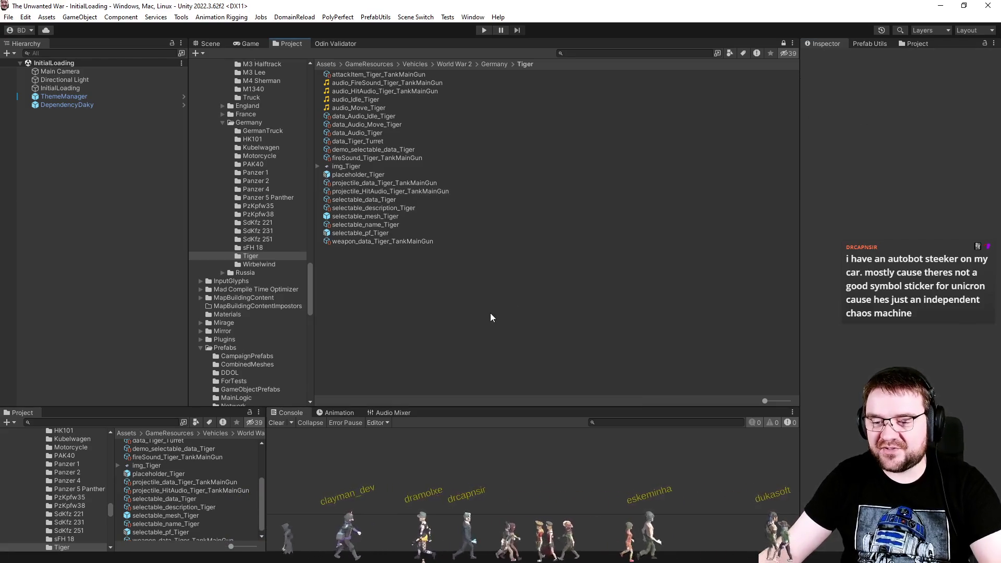
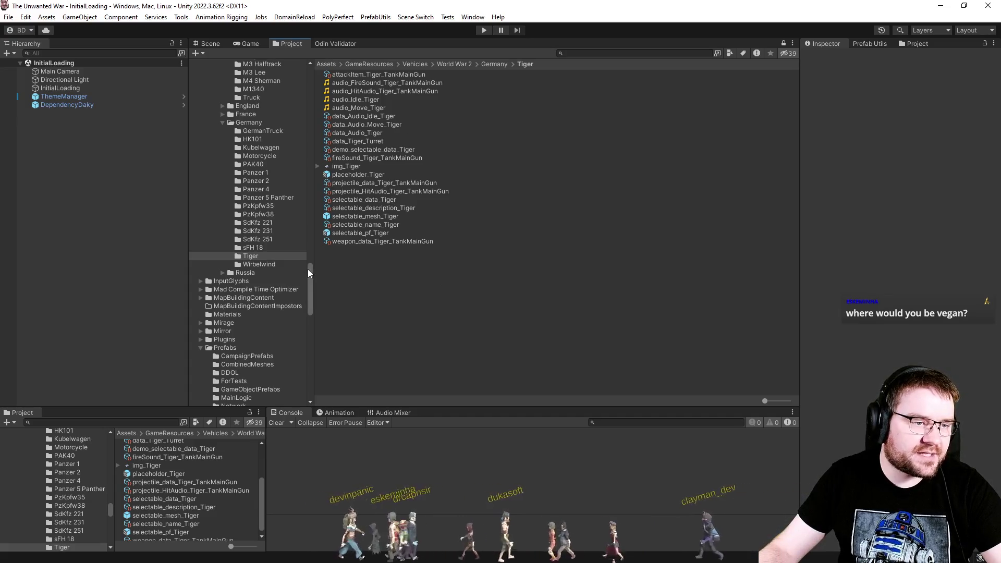
Step: Show the HK101 folder's assets as a thumbnail grid, then move to the Kubelwagen folder
click(264, 133)
click(262, 139)
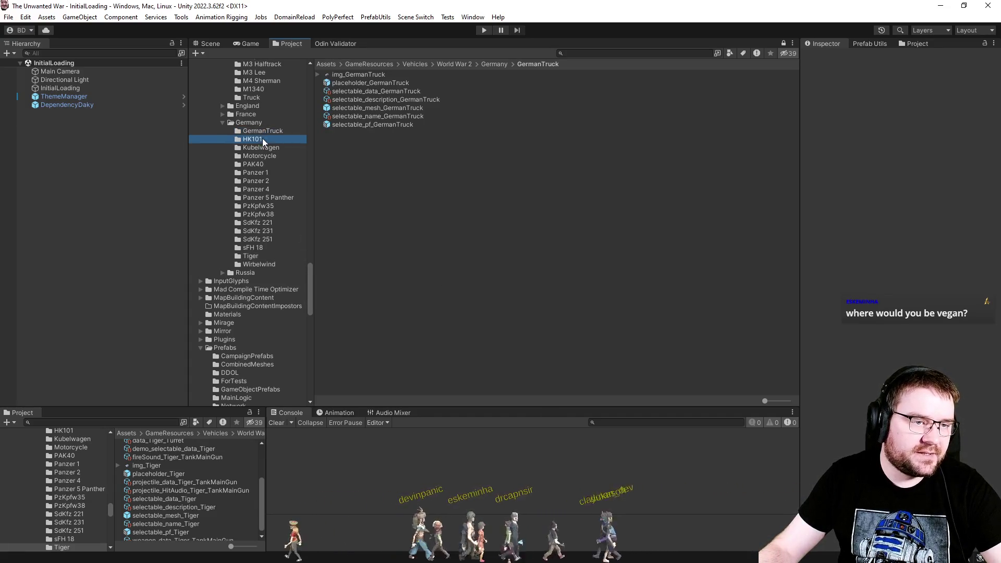
drag(773, 400, 788, 401)
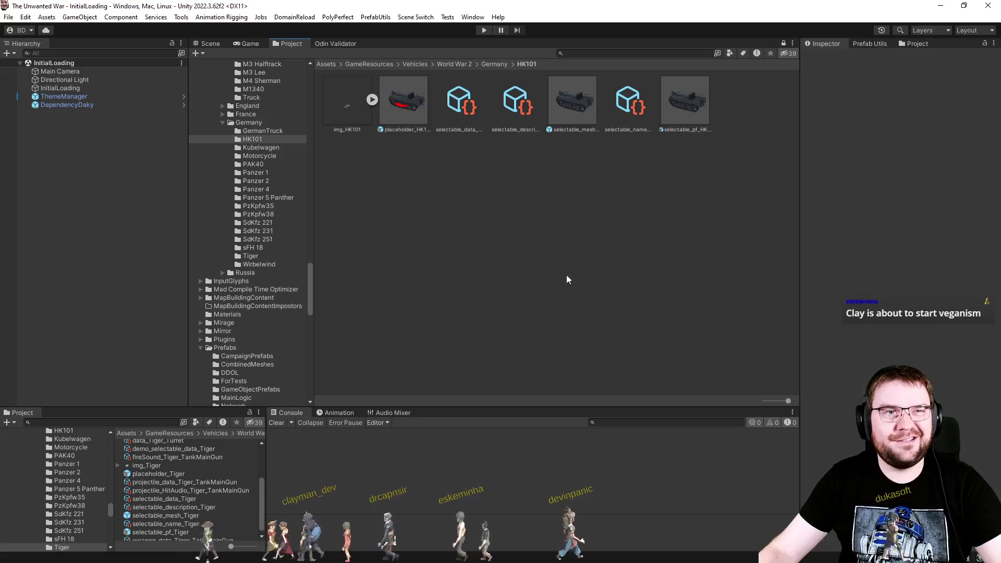
click(261, 149)
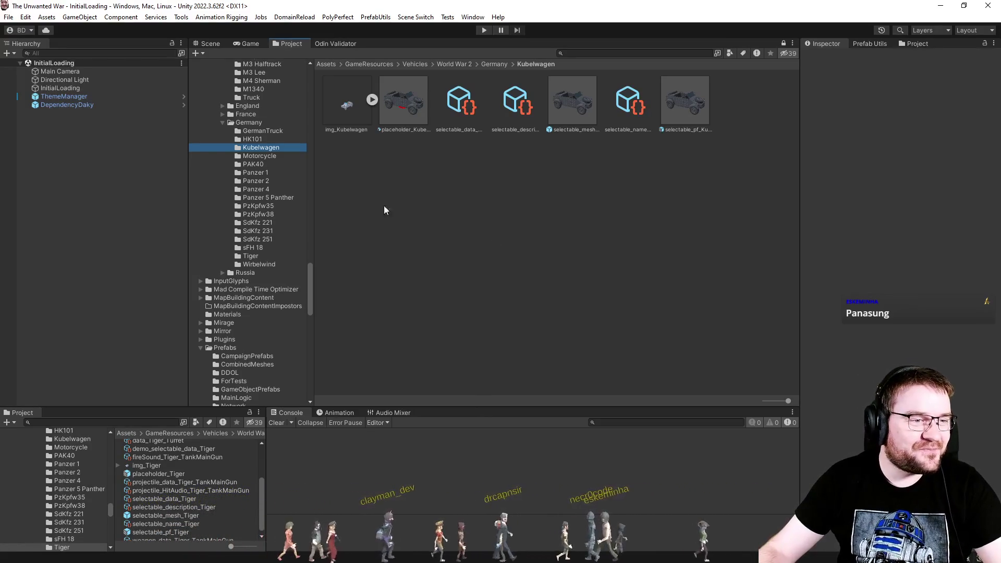
Step: Move on to the Motorcycle vehicle folder's assets
click(247, 156)
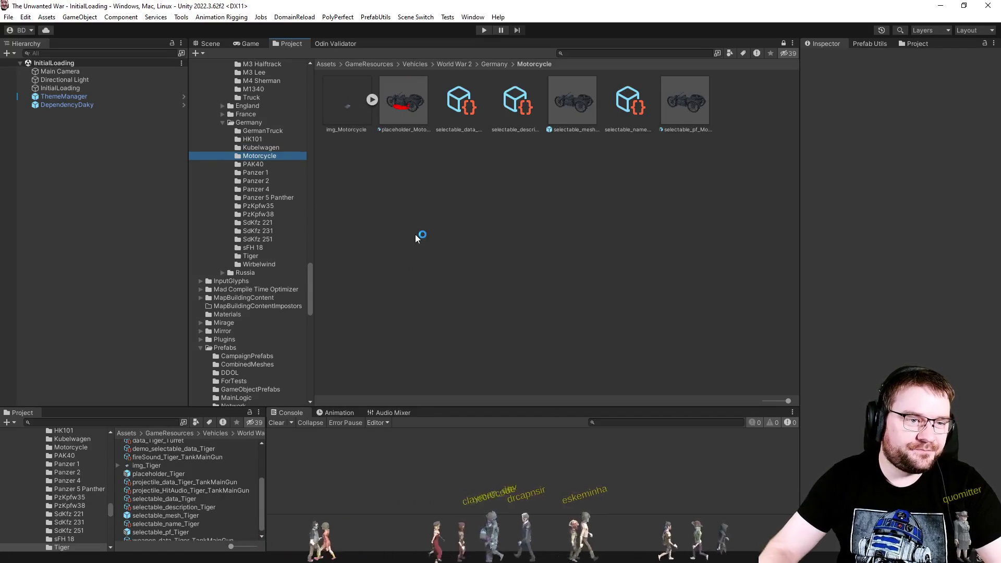
Step: Open selectable_mesh_PAK40 in the Scene view, orbit around the gun, then exit prefab editing
key(Down)
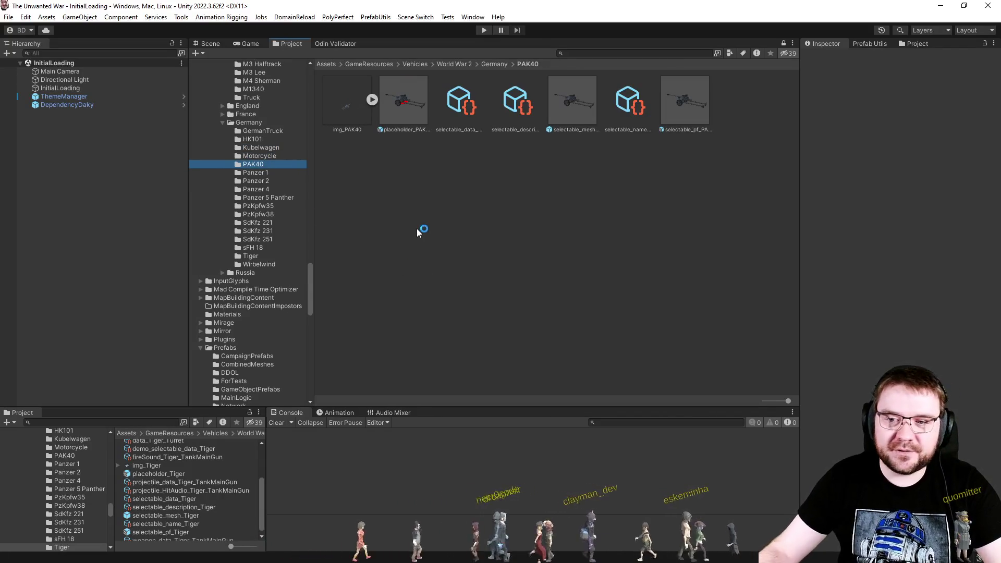
double_click(575, 118)
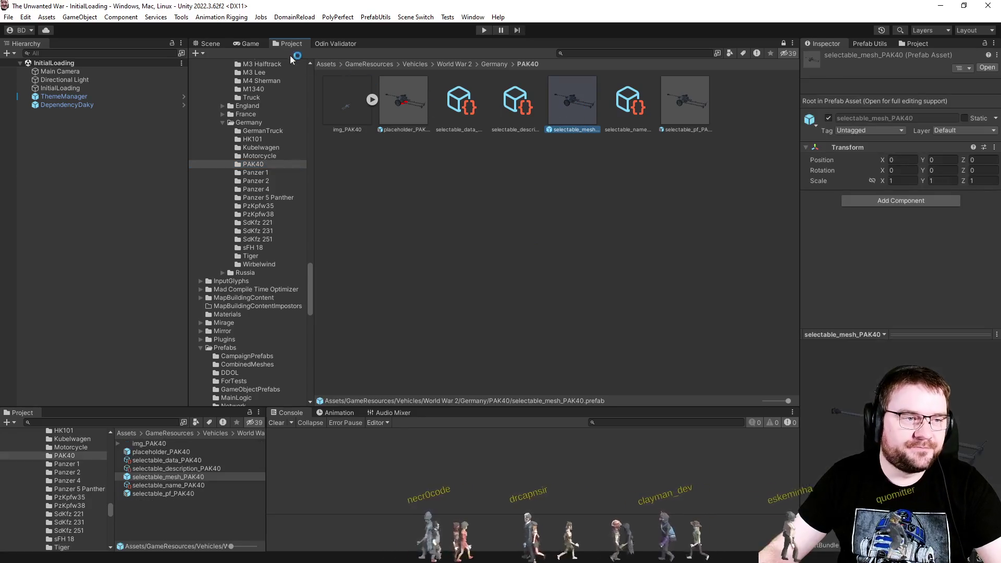
click(218, 43)
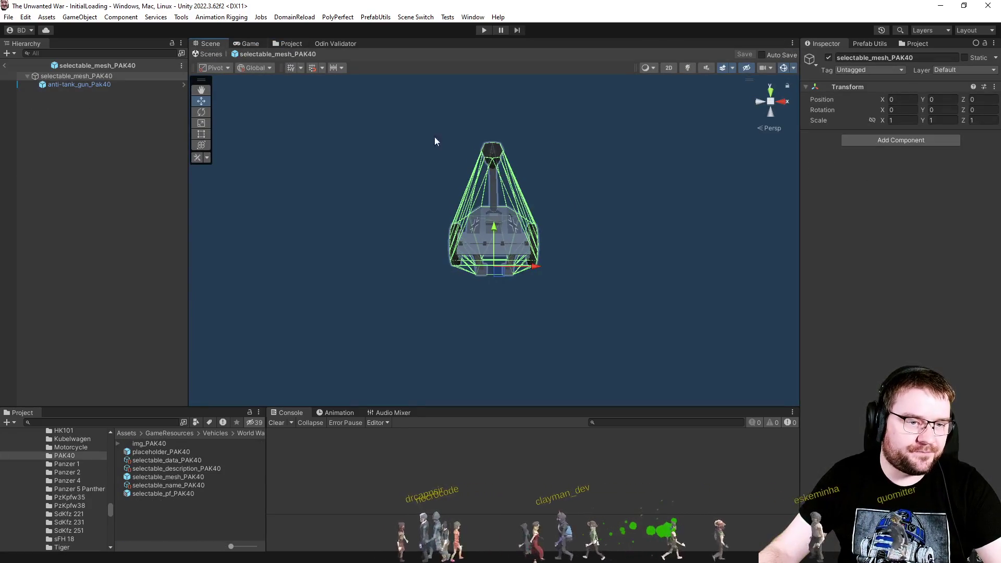
mouse_move(671, 259)
mouse_down()
mouse_move(596, 252)
mouse_move(613, 219)
mouse_move(673, 225)
mouse_move(764, 335)
mouse_move(725, 432)
mouse_move(727, 376)
mouse_move(675, 319)
mouse_up()
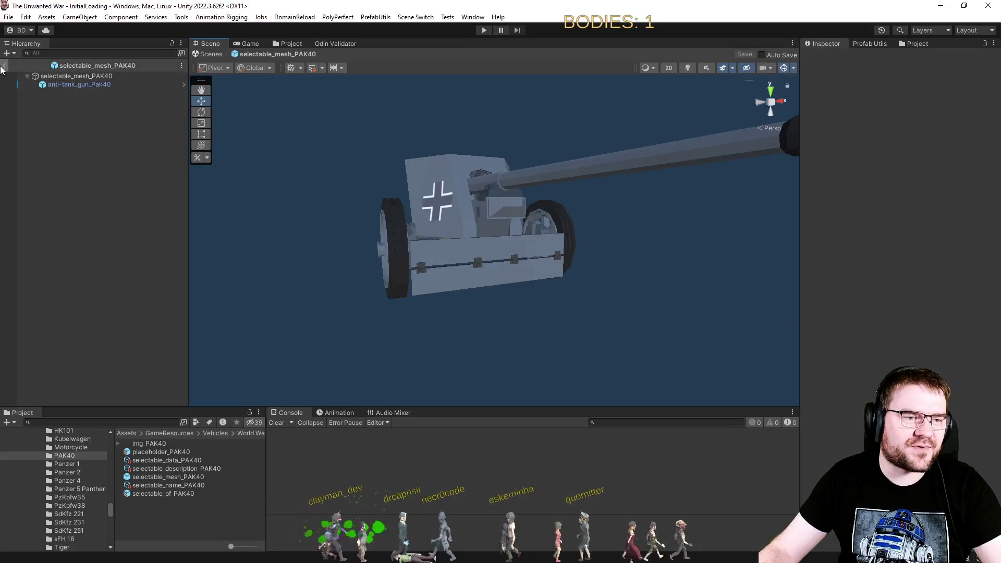
click(5, 65)
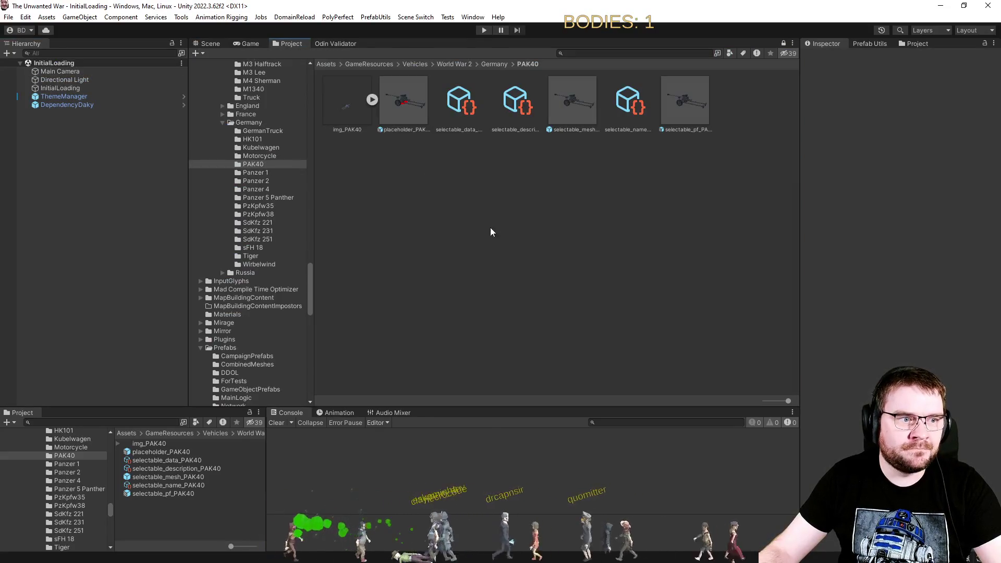
Step: Browse the Panzer, PzKpfw35/38 and SdKfz 221/231/251 vehicle folders, briefly viewing several together
click(266, 173)
click(271, 180)
click(273, 188)
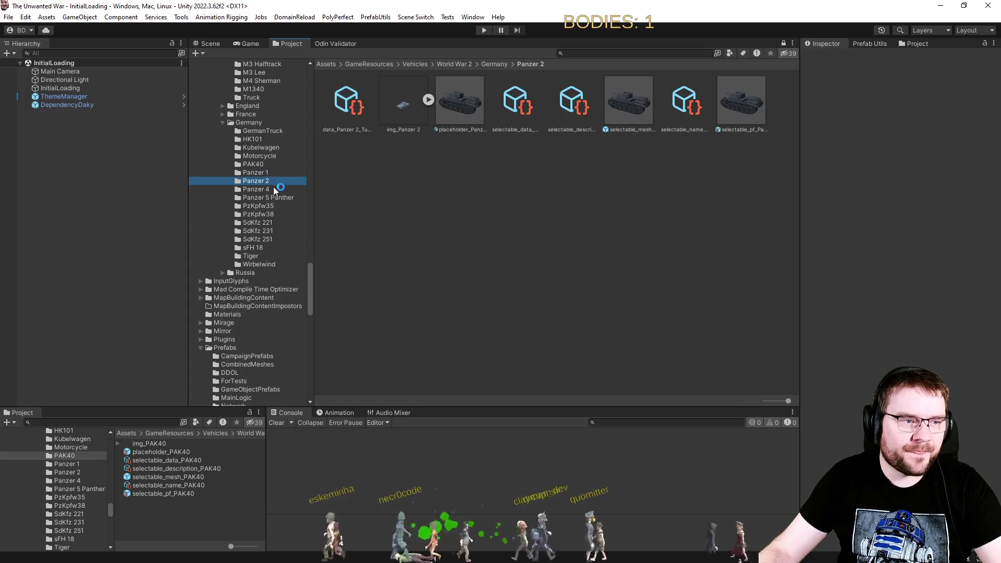
click(276, 197)
click(275, 207)
click(277, 213)
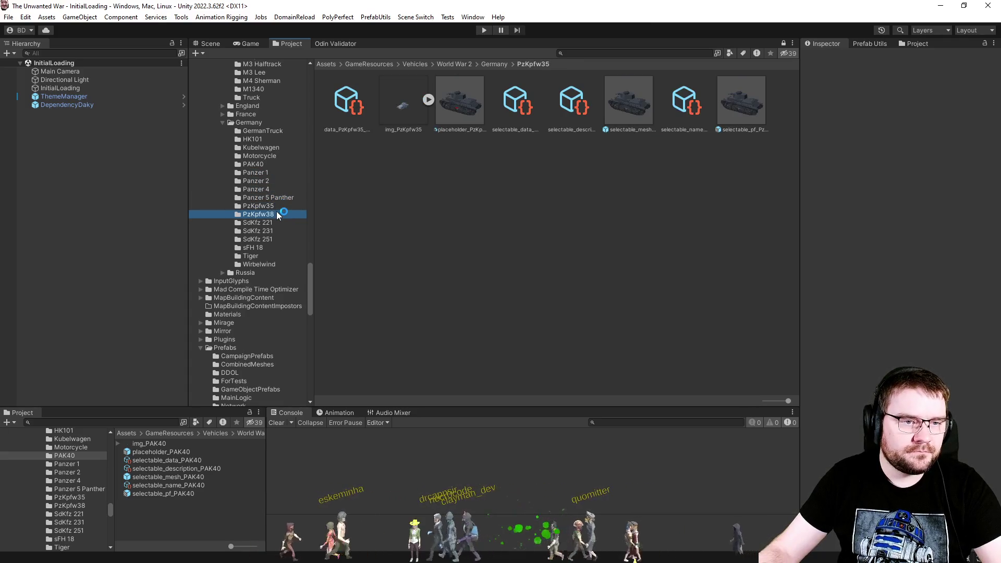
click(277, 223)
click(283, 231)
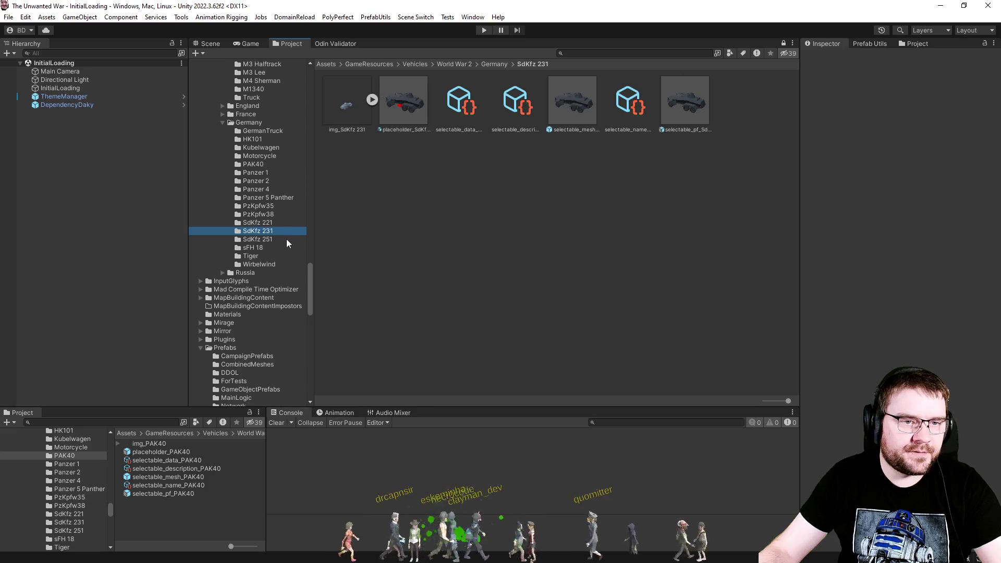
click(286, 239)
shift+click(283, 205)
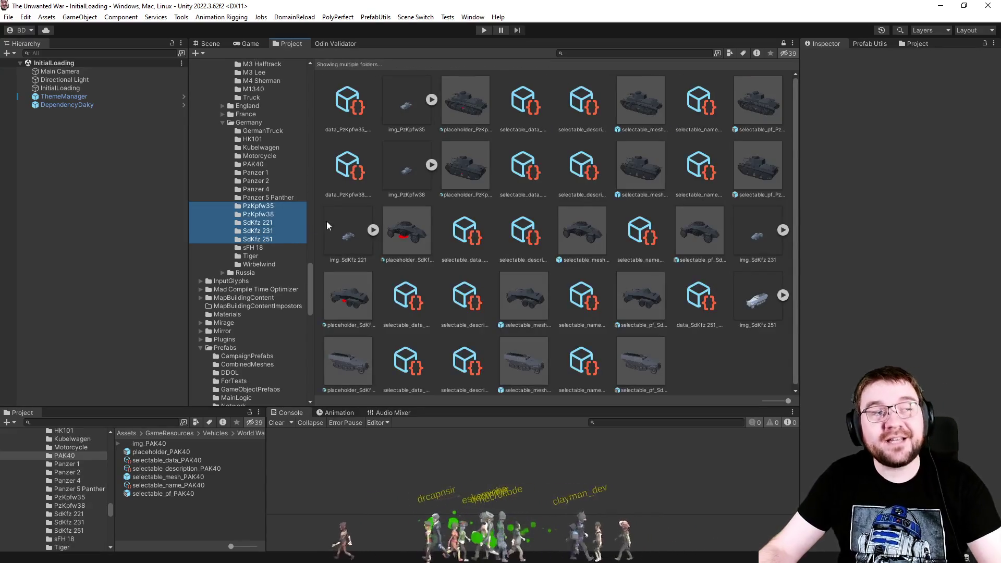
click(271, 212)
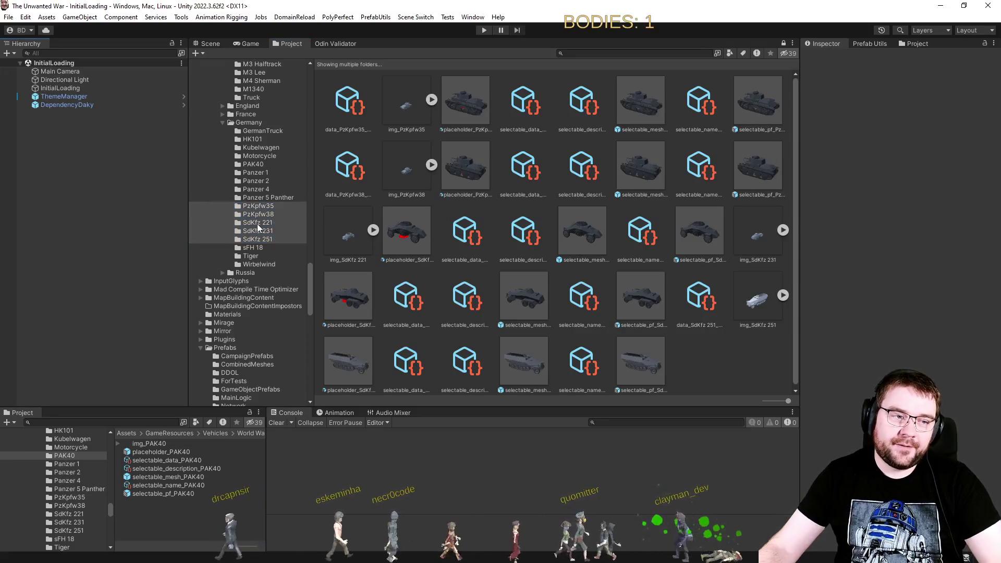
click(271, 207)
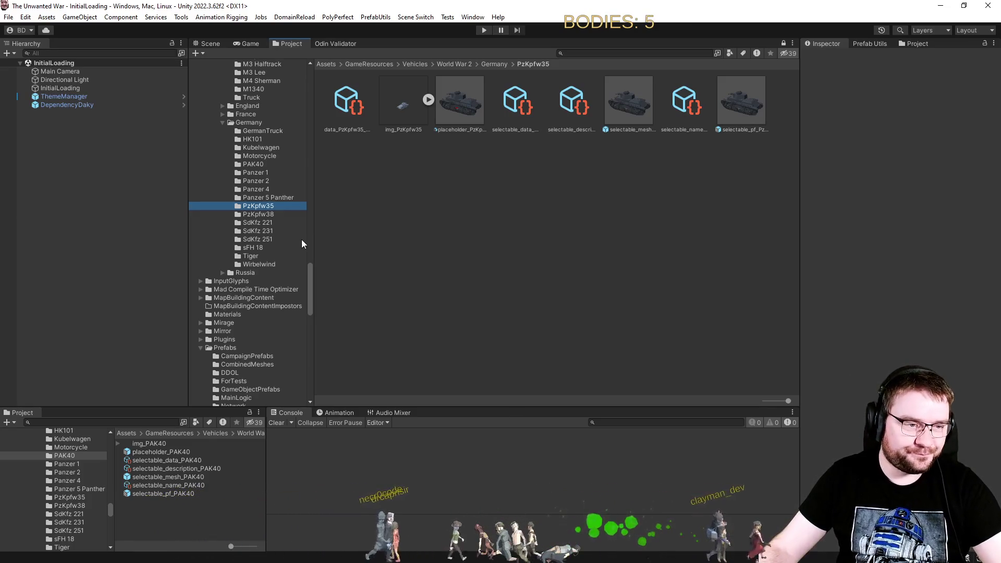
Step: Inspect the sFH 18 placeholder prefab, then move through Tiger to the Wirbelwind folder
click(251, 249)
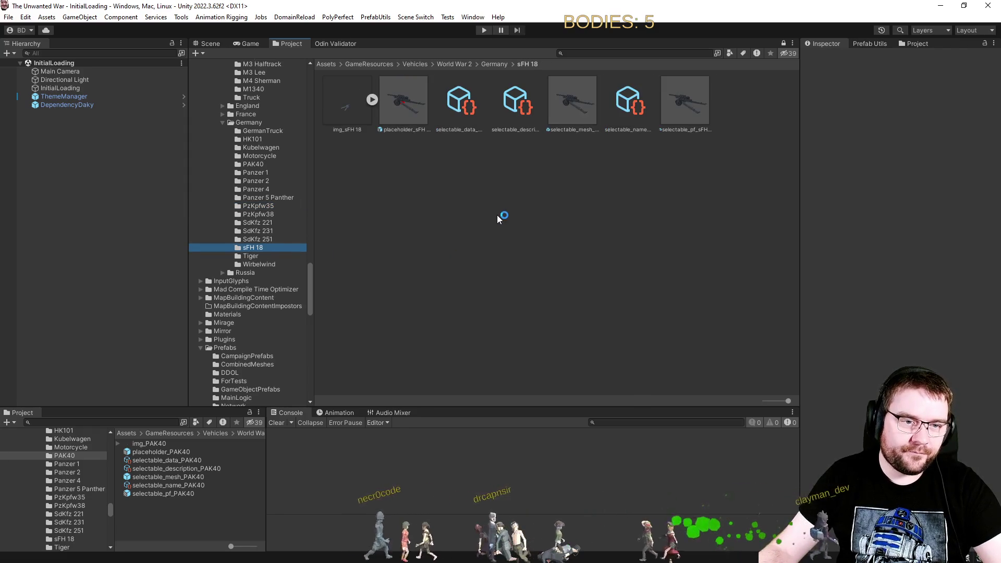
click(398, 107)
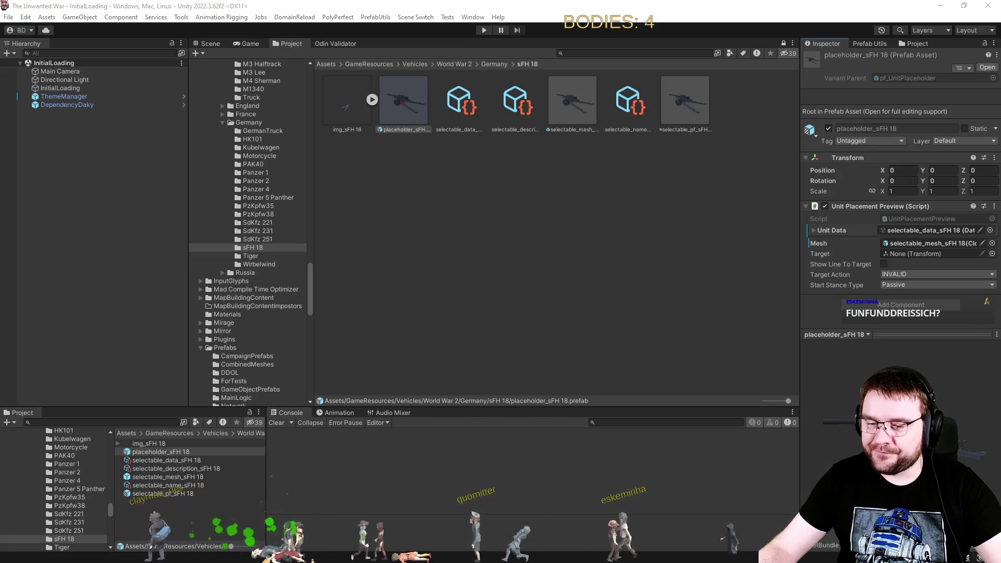
click(581, 254)
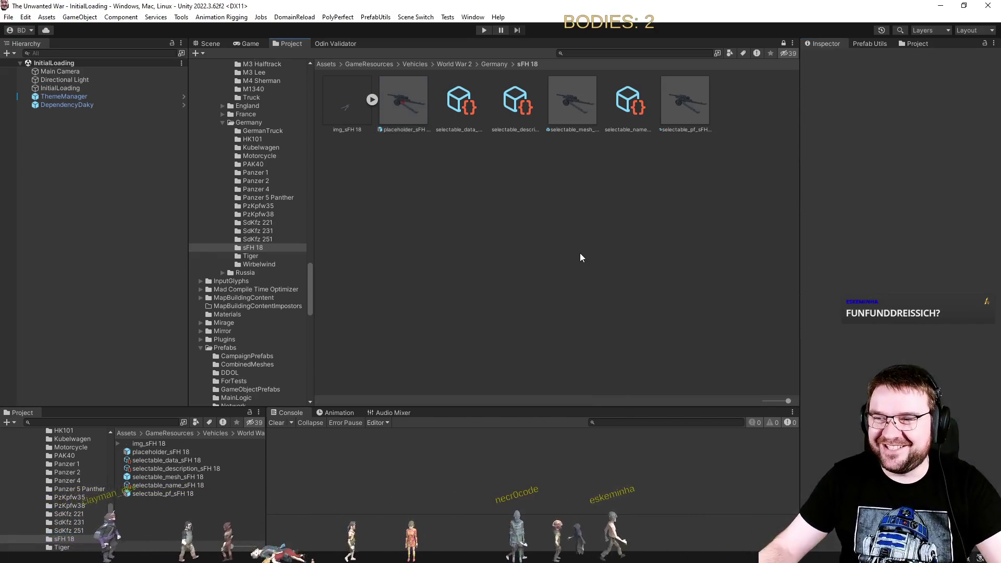
click(252, 257)
click(271, 264)
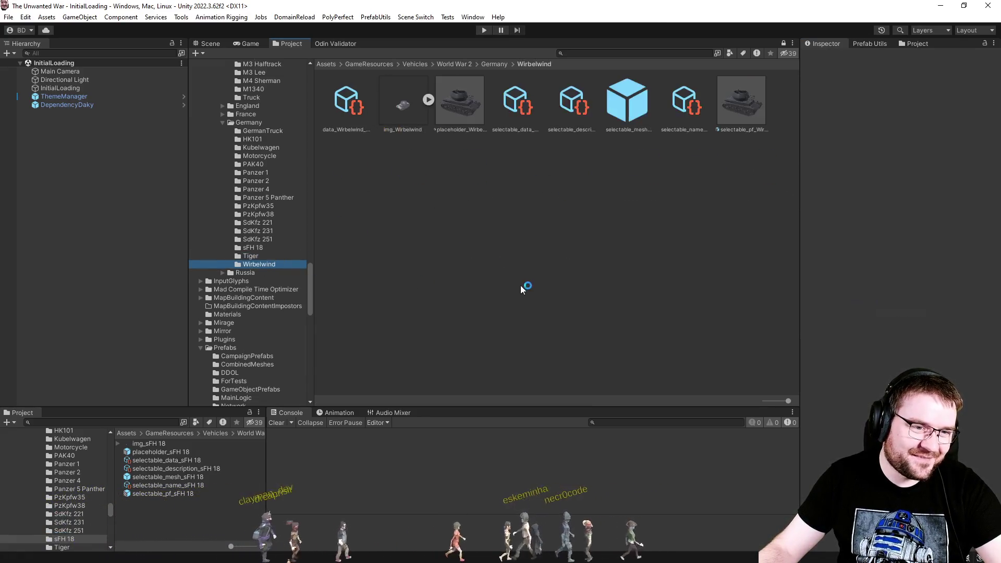
Step: Open selectable_mesh_Wirbelwind, expand pz_wirbelwind's parts, orbit the turret, then exit prefab editing
double_click(629, 101)
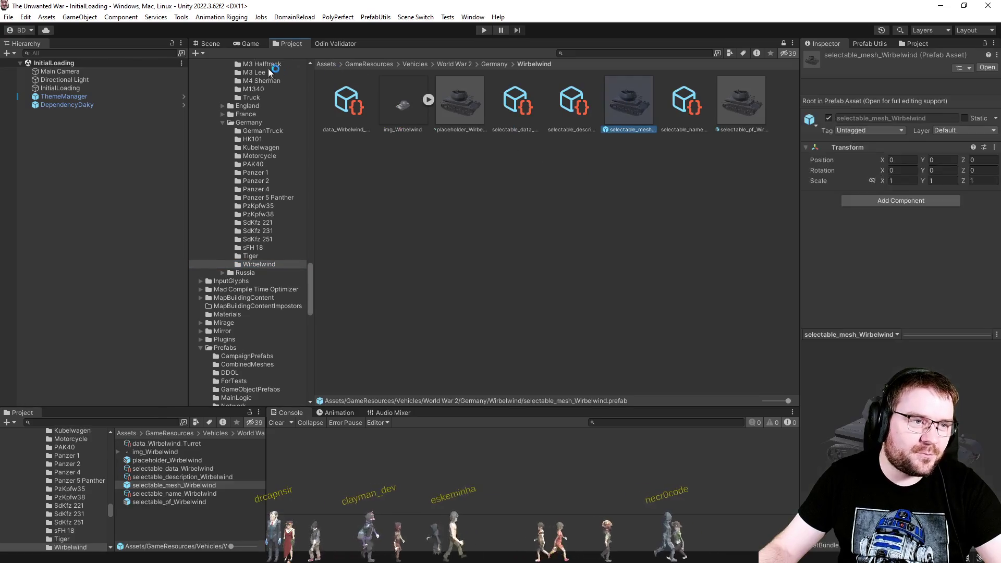
click(214, 44)
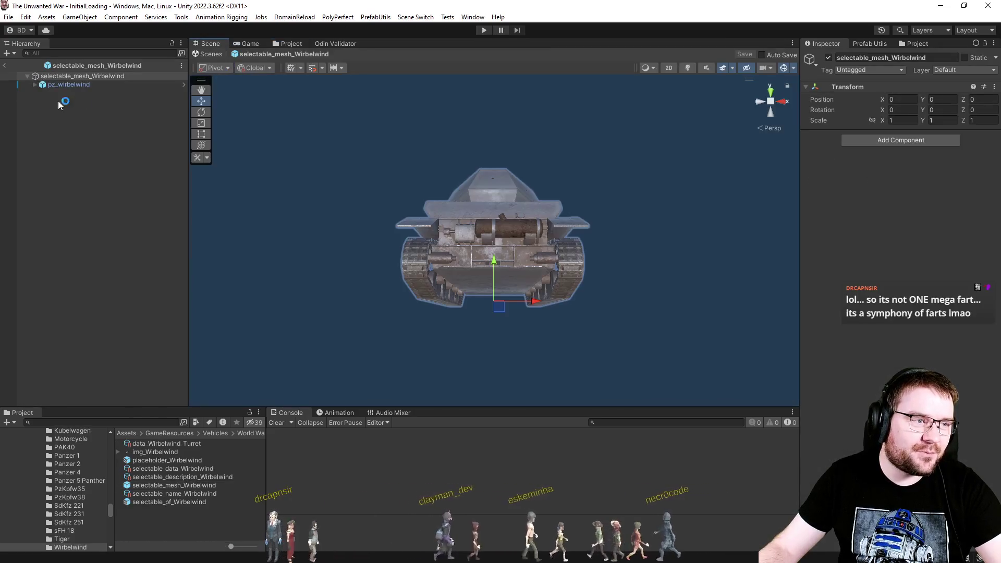
click(33, 82)
mouse_move(635, 232)
mouse_down()
mouse_move(687, 189)
mouse_move(758, 208)
mouse_move(816, 359)
mouse_move(989, 355)
mouse_move(8, 350)
mouse_move(20, 339)
mouse_move(16, 261)
mouse_up()
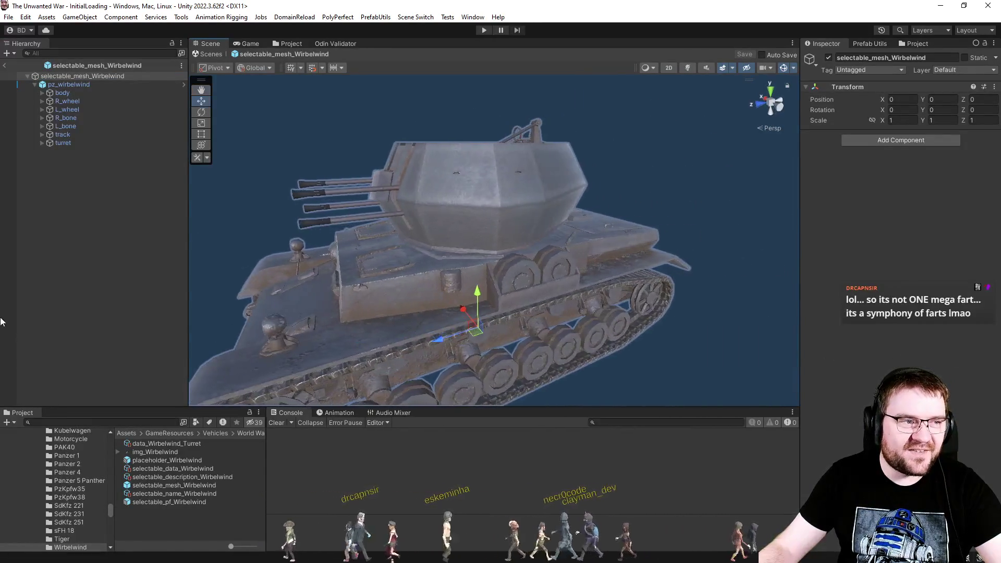
click(4, 66)
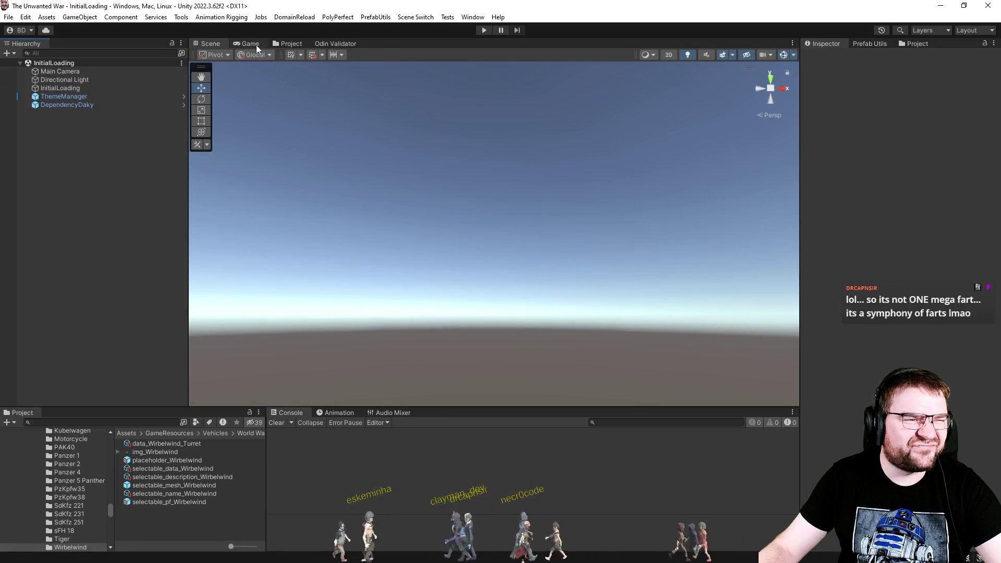
click(255, 44)
click(290, 43)
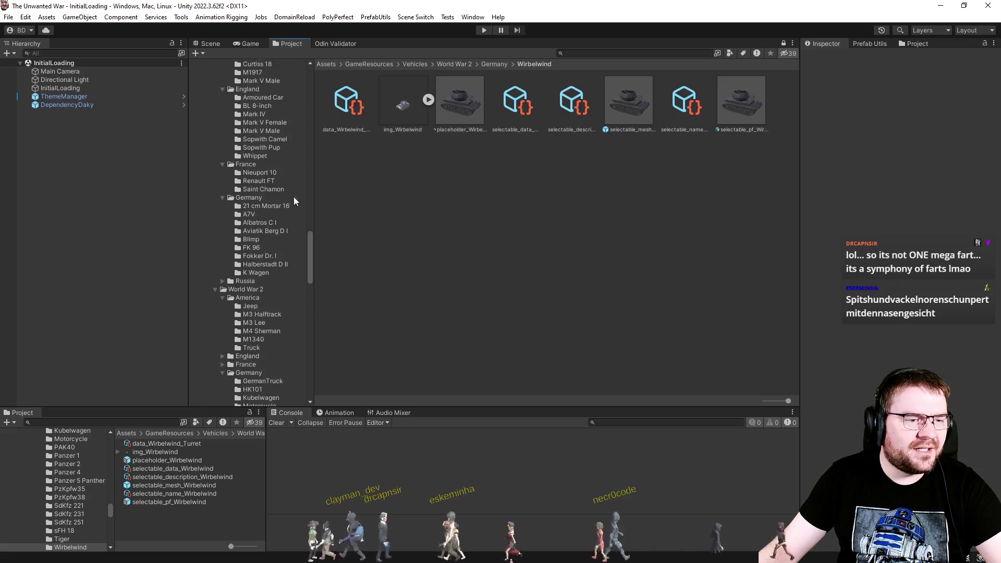
drag(311, 243, 312, 51)
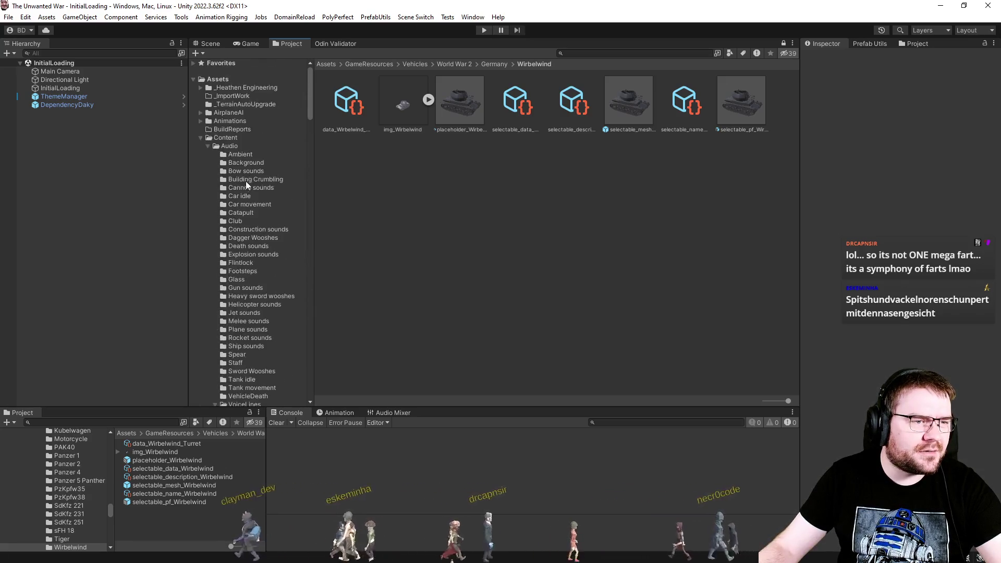
scroll(234, 173, down, 15)
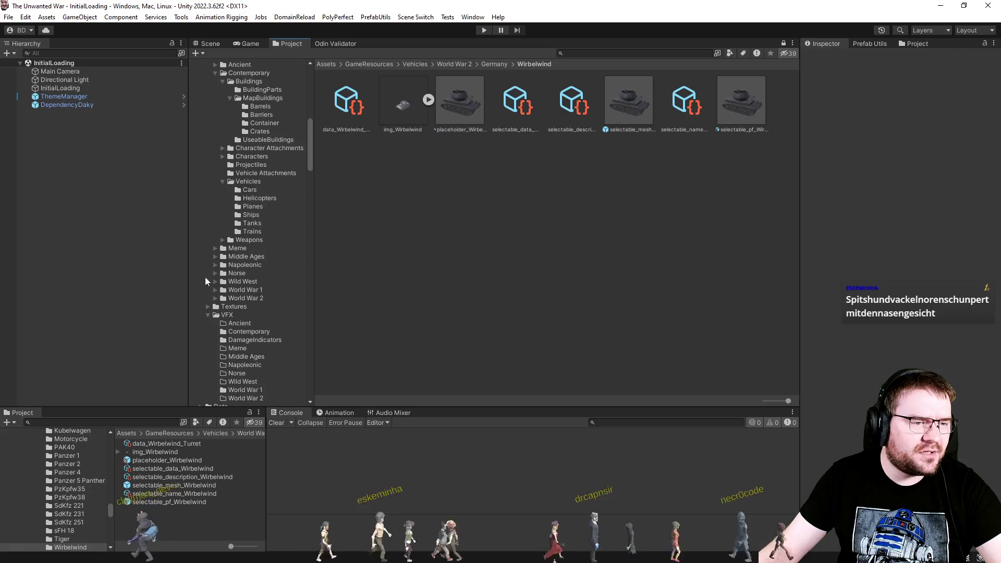
click(216, 298)
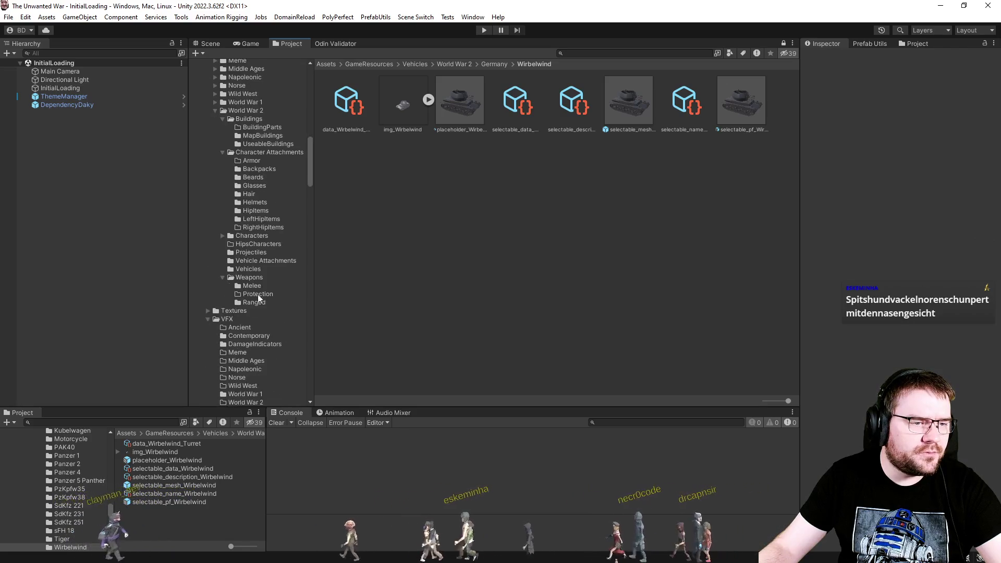
click(265, 261)
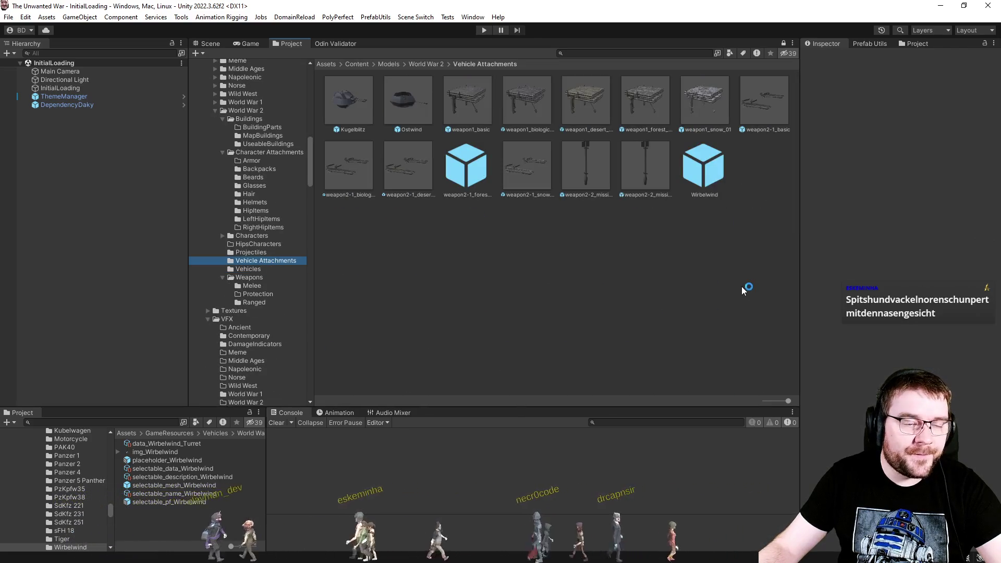
click(412, 102)
click(365, 108)
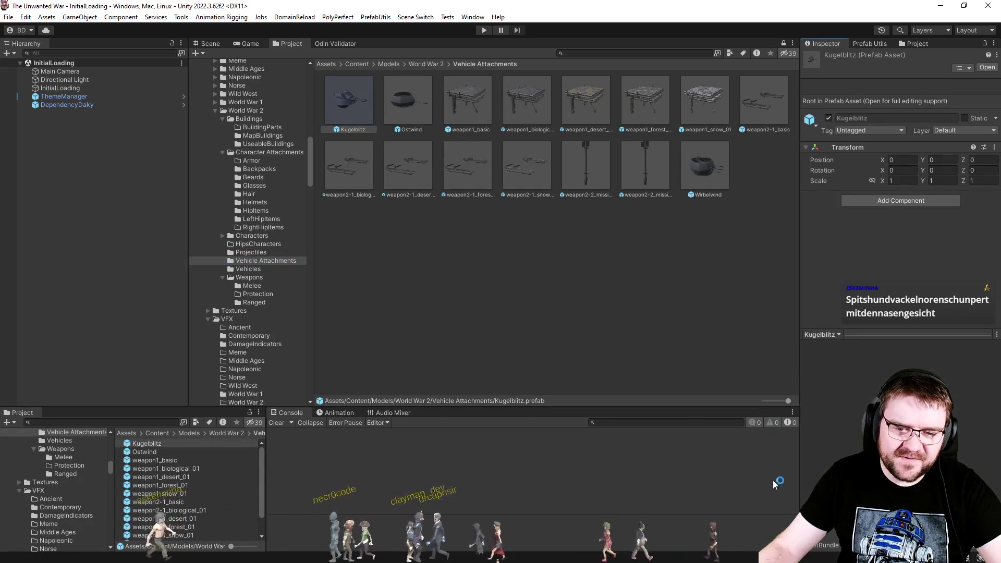
click(705, 166)
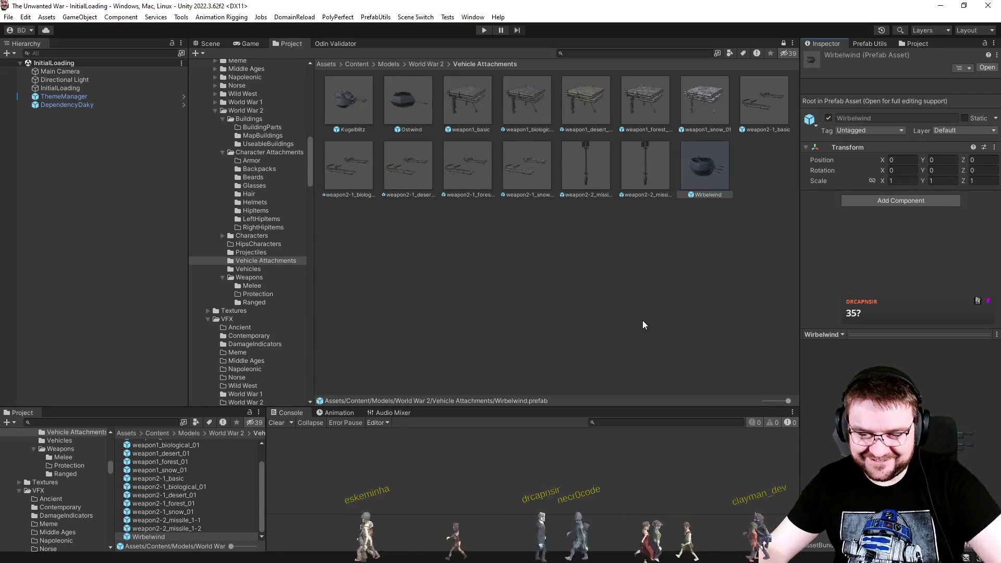
click(539, 179)
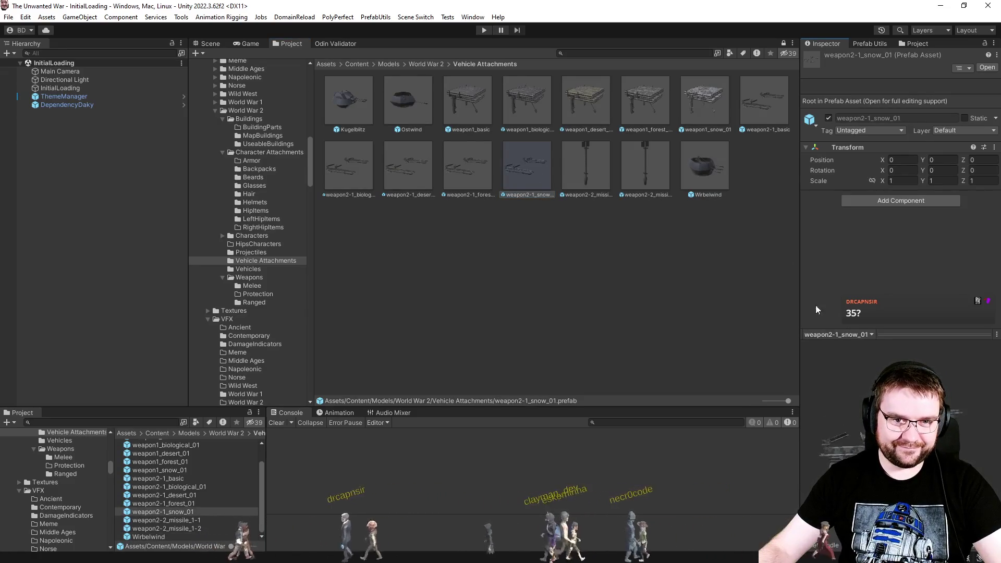
click(705, 102)
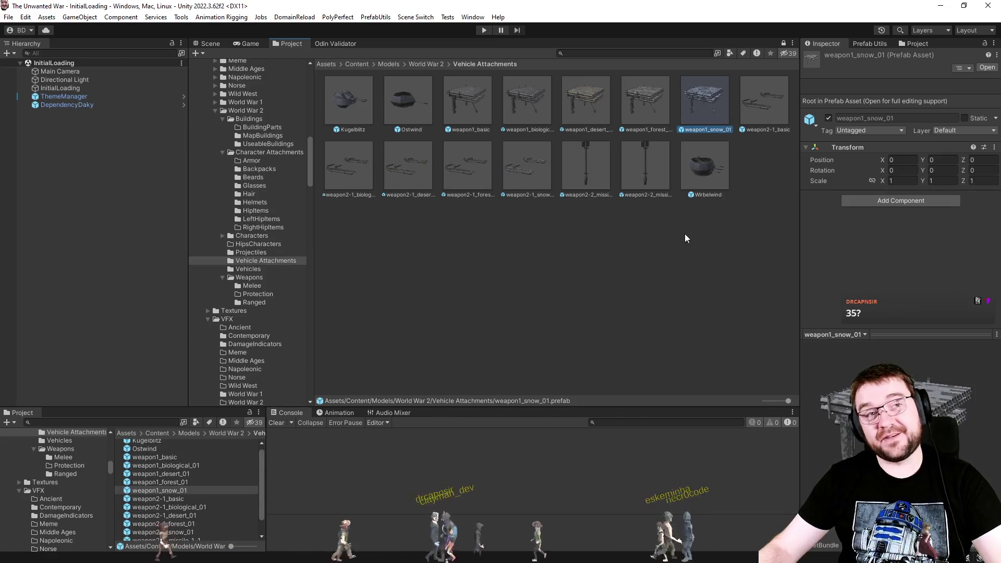
click(347, 272)
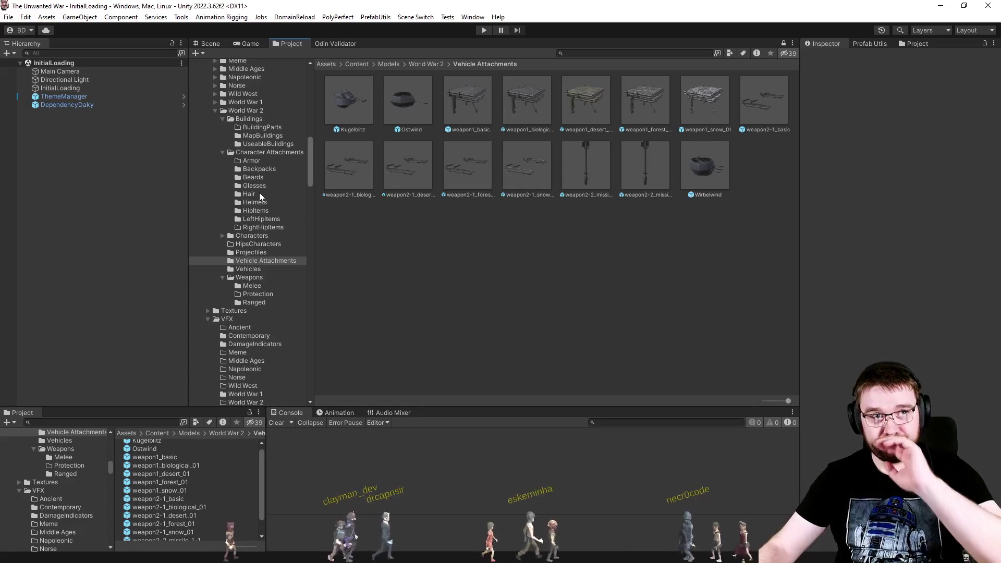
scroll(259, 197, down, 10)
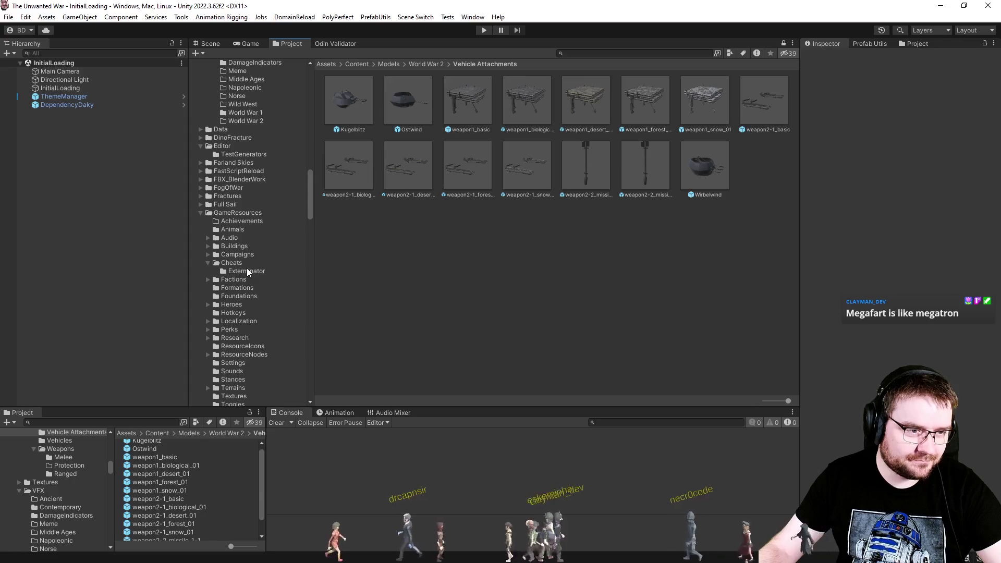
Step: Open the GameResources > Cheats > Exterminator folder and scroll the folder tree
click(246, 269)
scroll(256, 287, down, 15)
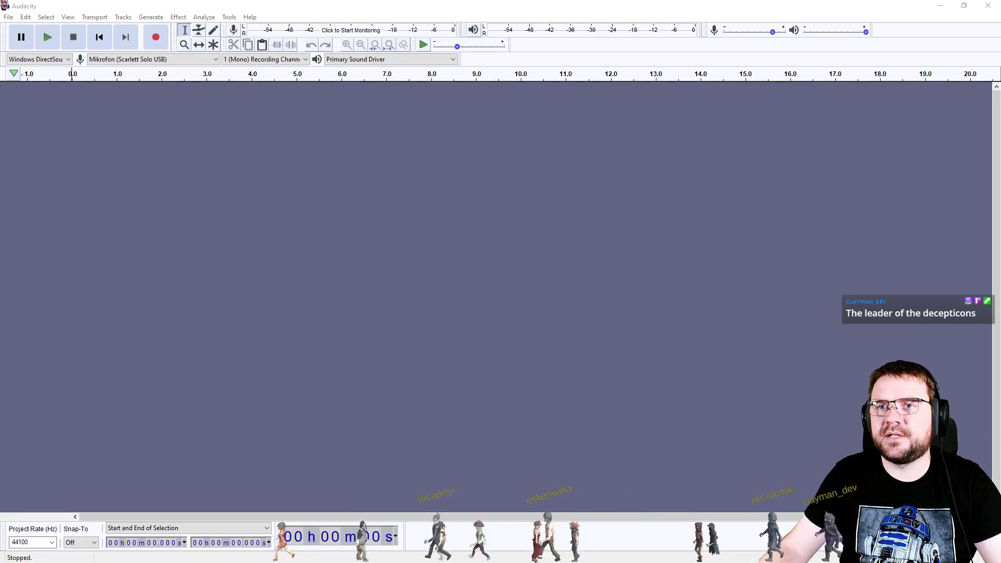
Step: Drop the 53 fart recordings into Audacity as tracks, scroll through them and play them back
drag(539, 206, 524, 192)
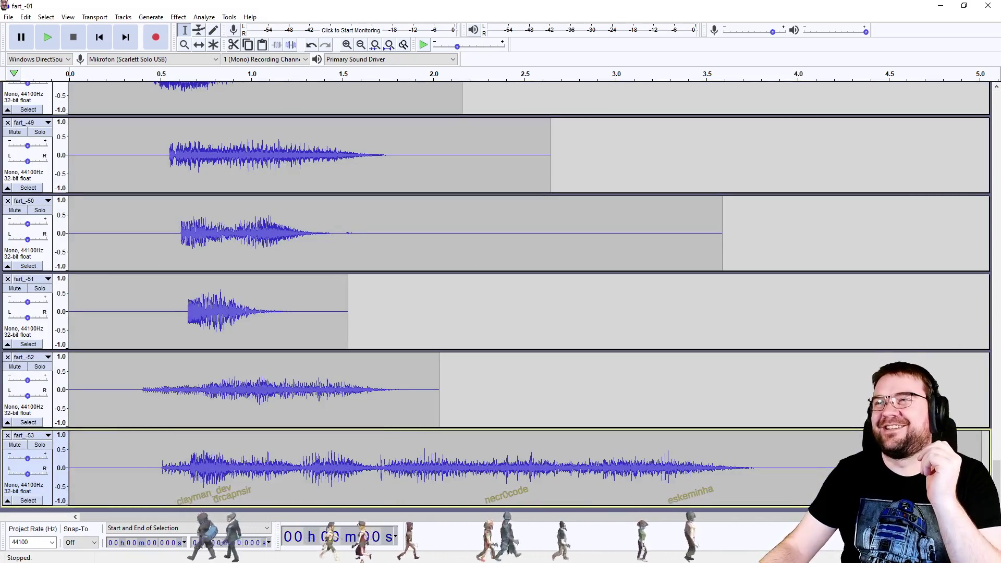
scroll(675, 339, up, 15)
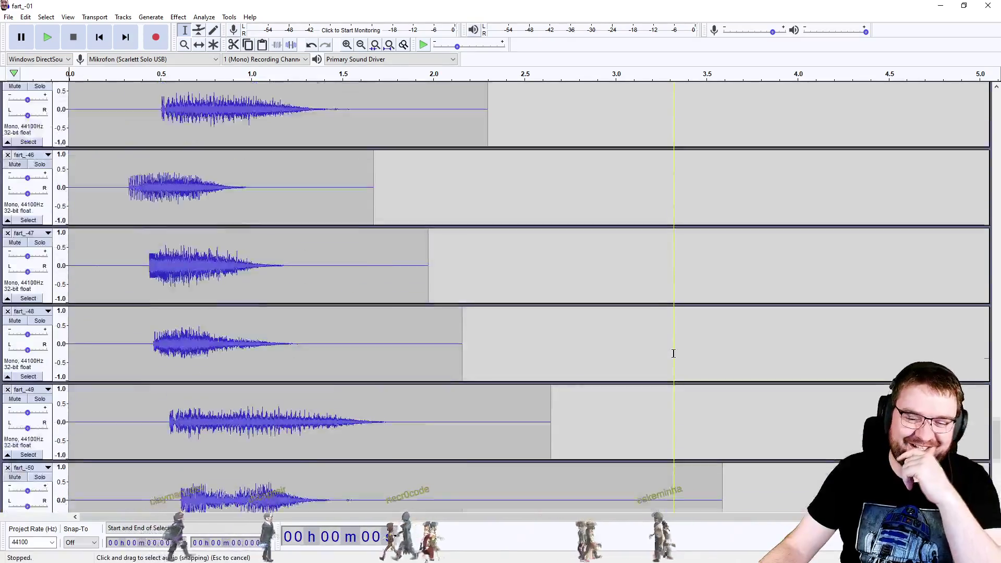
scroll(675, 339, up, 20)
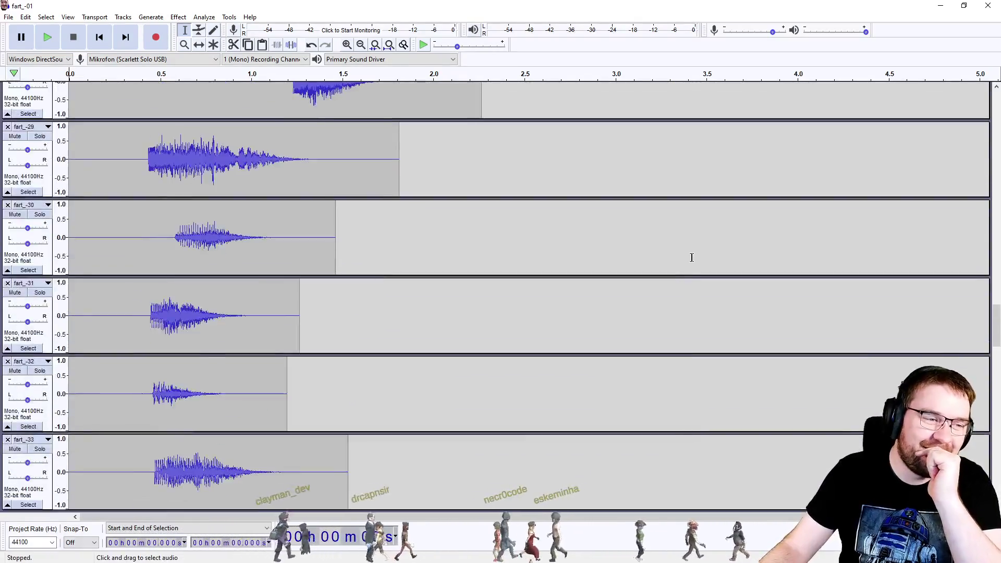
scroll(694, 254, up, 20)
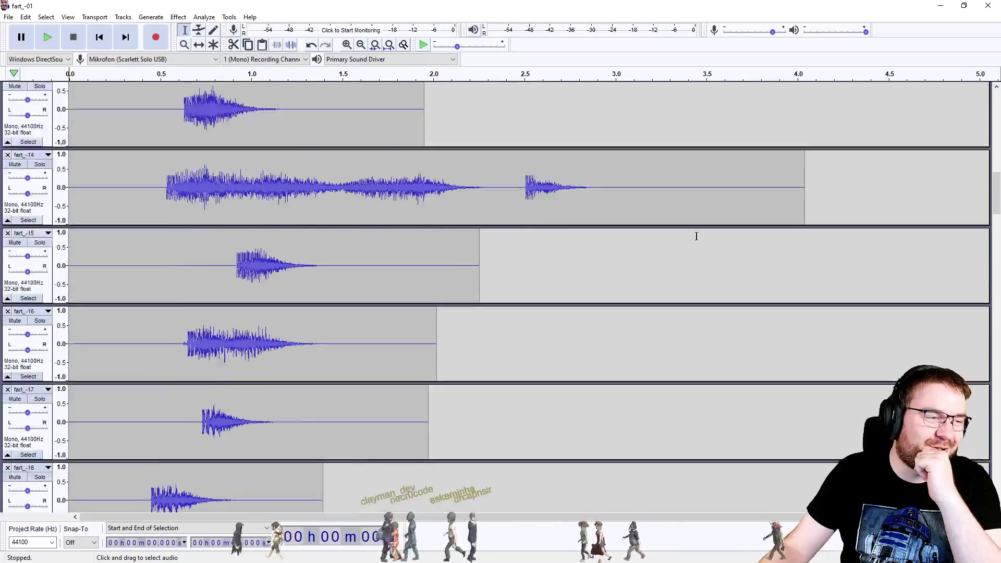
scroll(703, 213, up, 4)
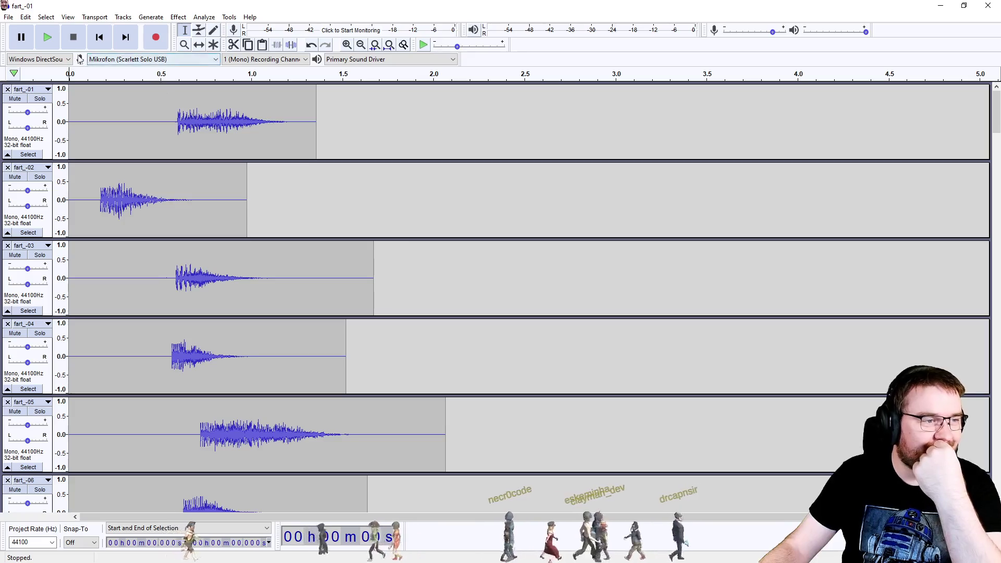
click(47, 37)
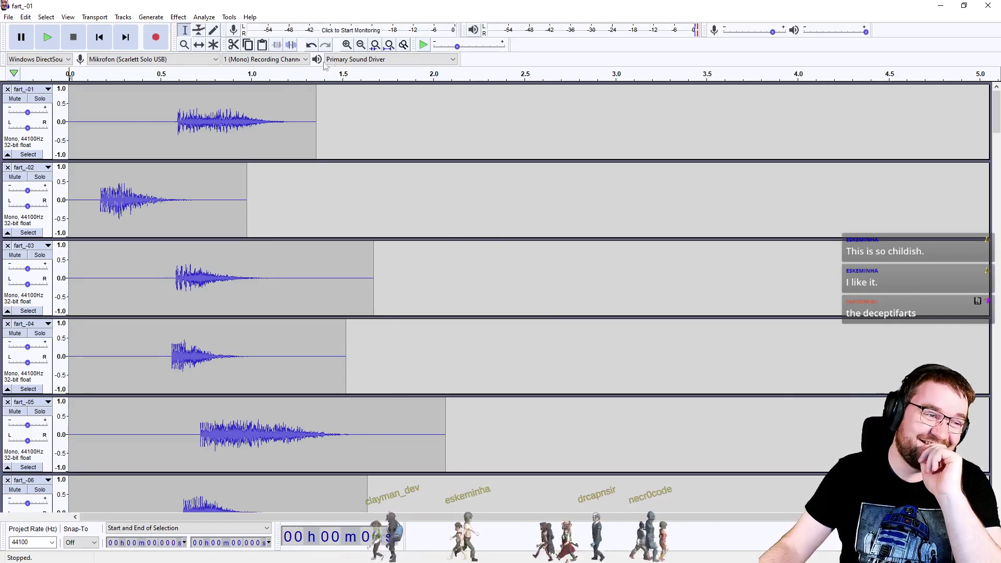
key(alt+Tab)
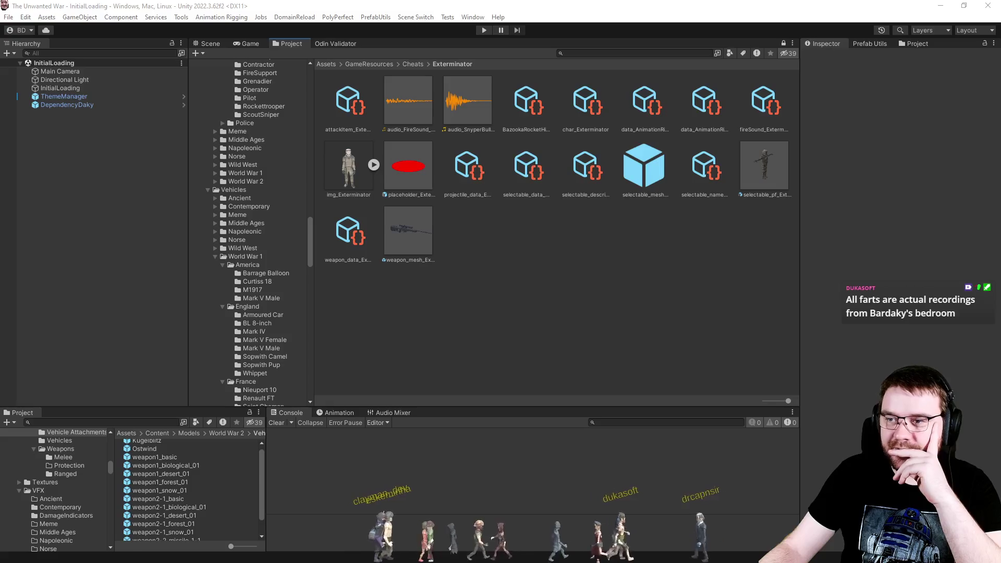
Step: View the BotDaky project's Assets, confirming the fart-with-reverb, pew and SneezeDaky clips are there
key(alt+Tab)
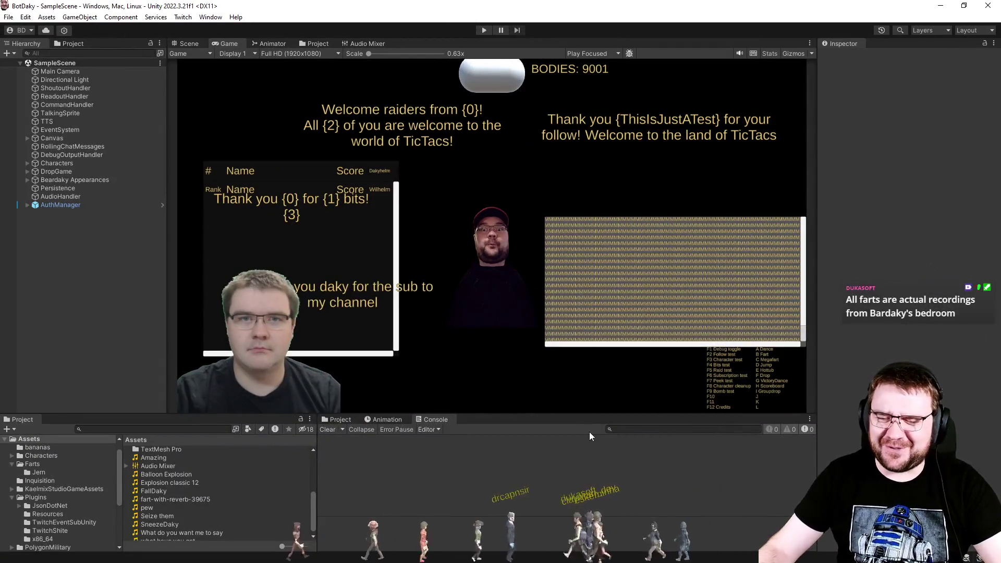
click(315, 43)
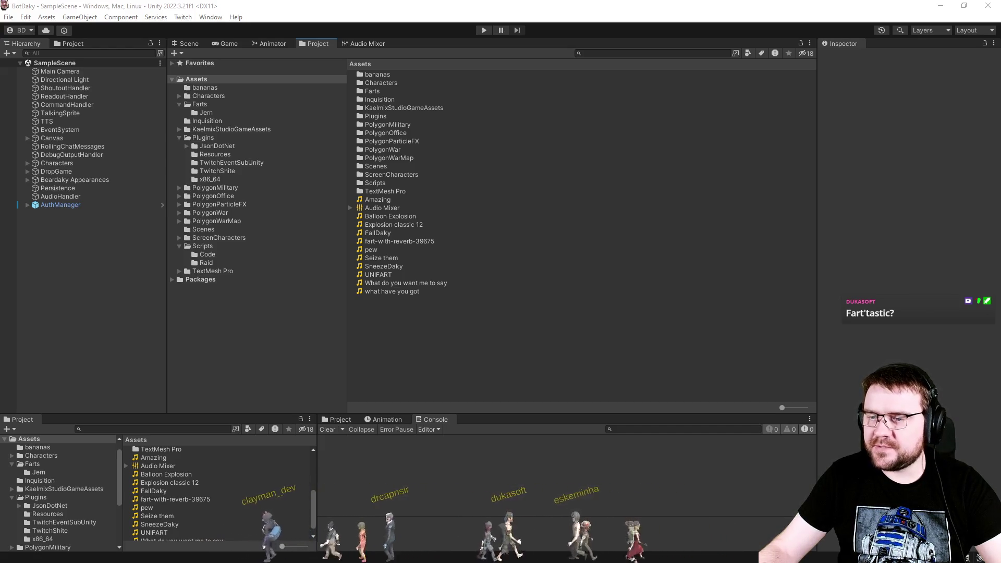
key(alt+Tab)
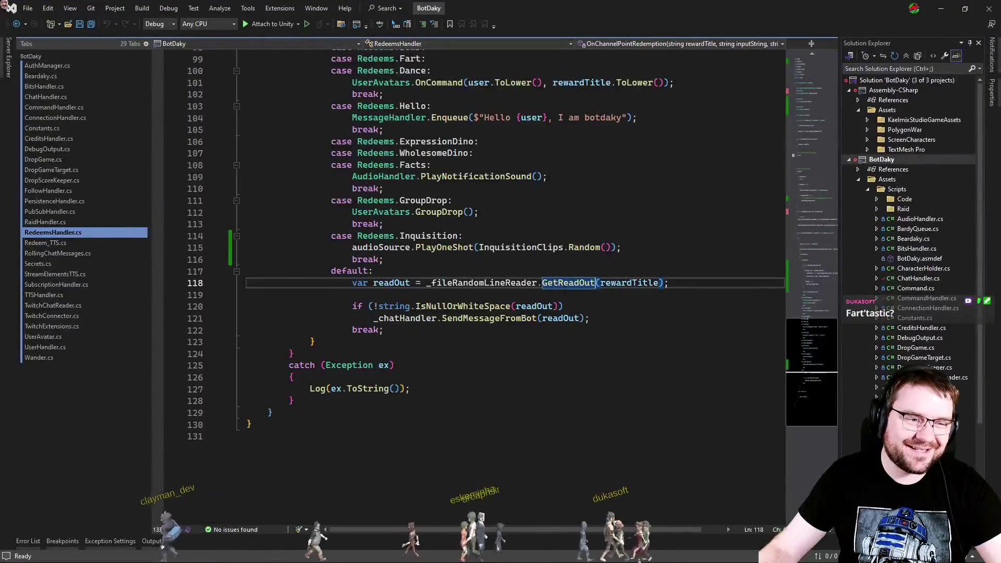
Step: Add a UNIFART constant with value "UNIFART" beside Inquisition in Constants.cs and save
ctrl+click(433, 238)
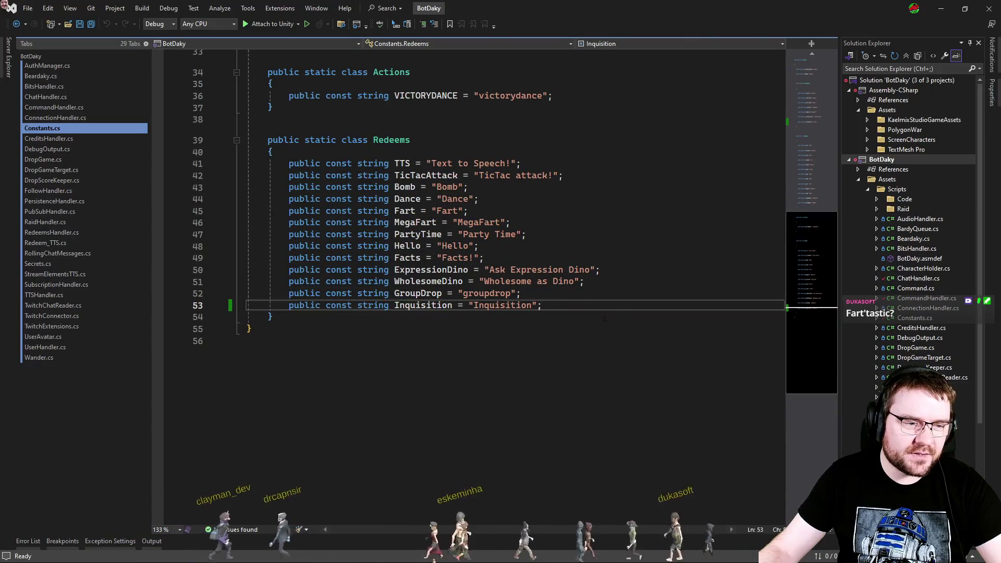
key(ctrl+d)
key(ctrl+r)
key(ctrl+r)
text(U)
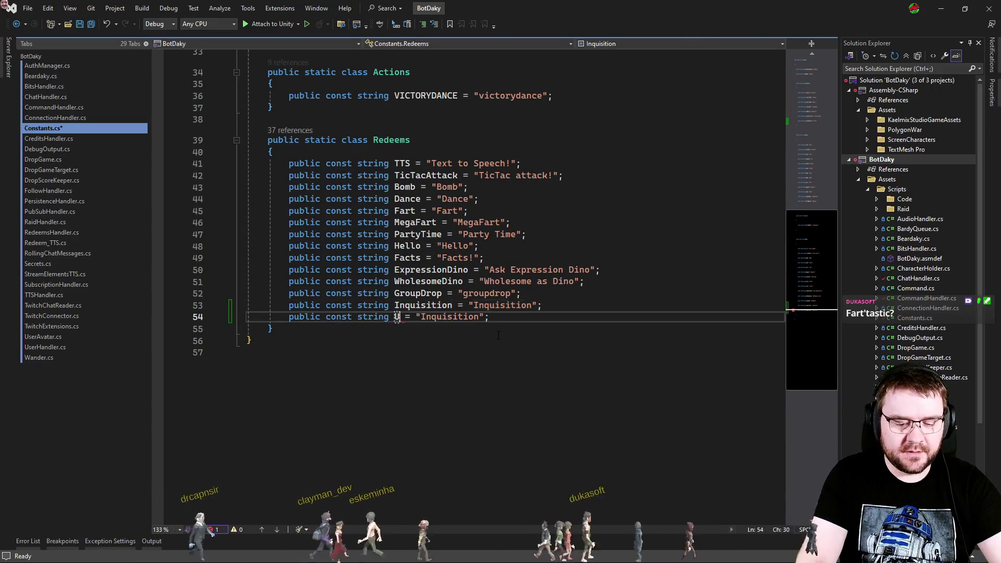
text(NIFART)
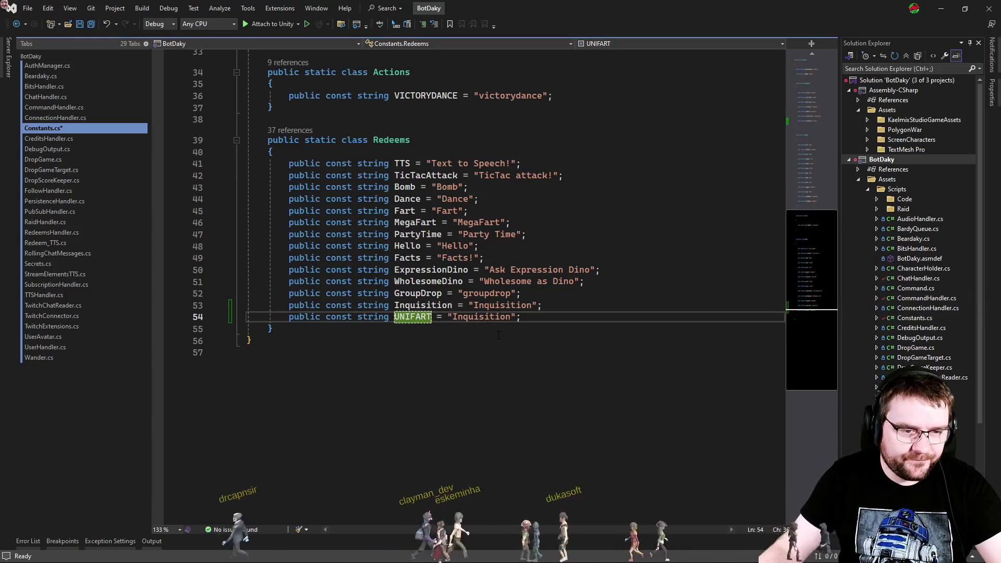
key(Return)
double_click(481, 317)
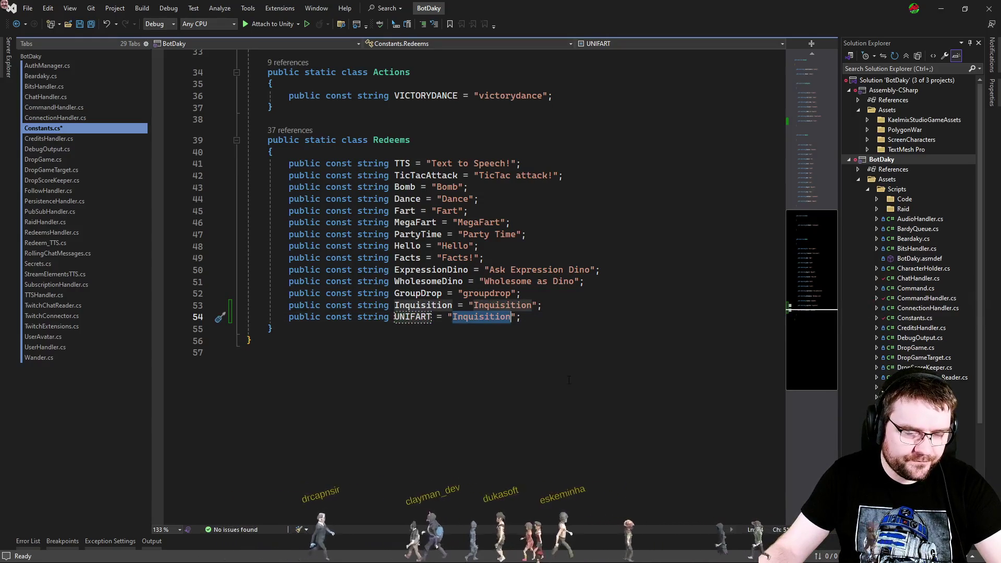
text(UNIFART)
key(ctrl+s)
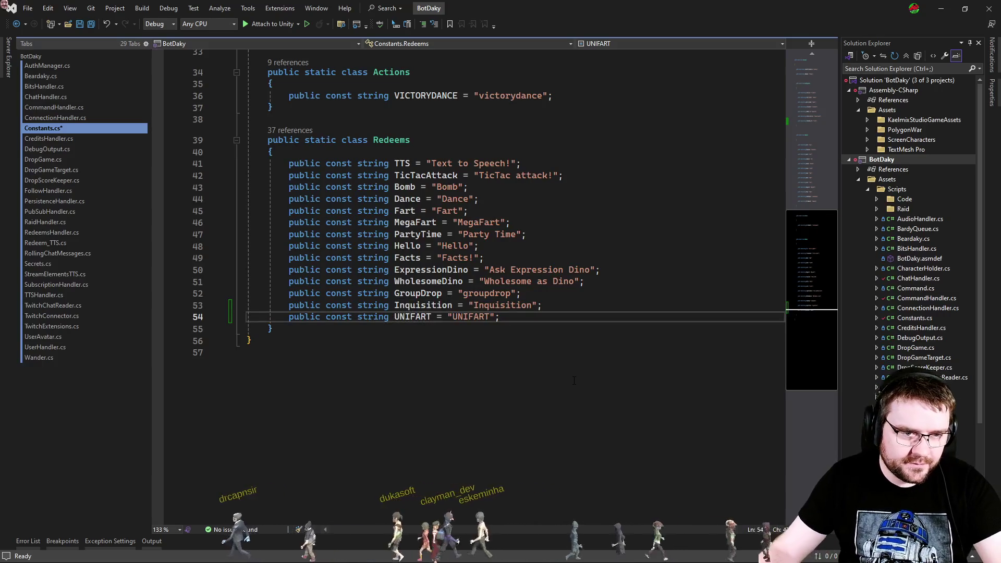
Step: Add an empty "case Redeems.UNIFART: break;" after the Inquisition case in RedeemsHandler
key(ctrl+Tab)
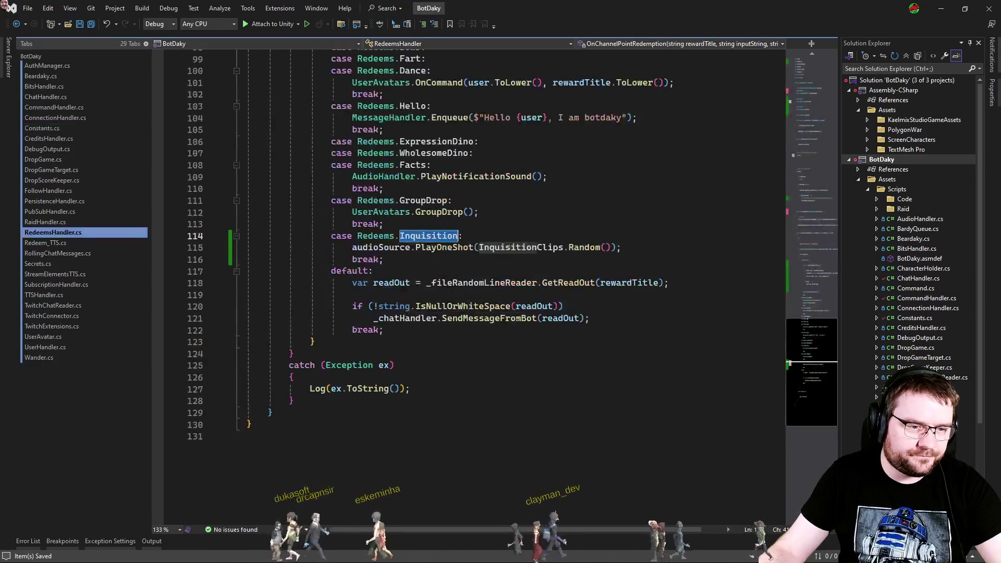
click(415, 261)
key(Return)
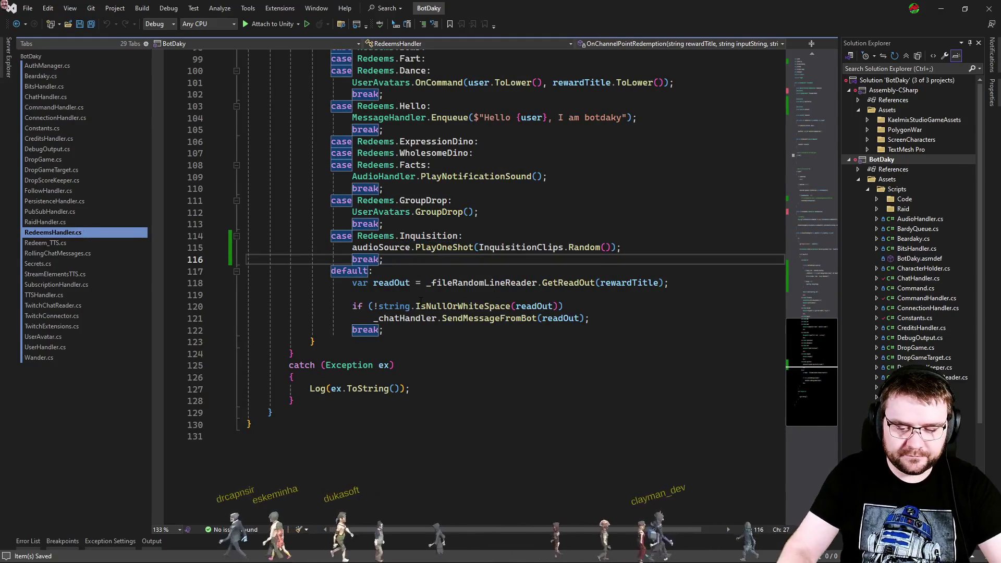
text(case ere)
key(BackSpace)
key(BackSpace)
key(BackSpace)
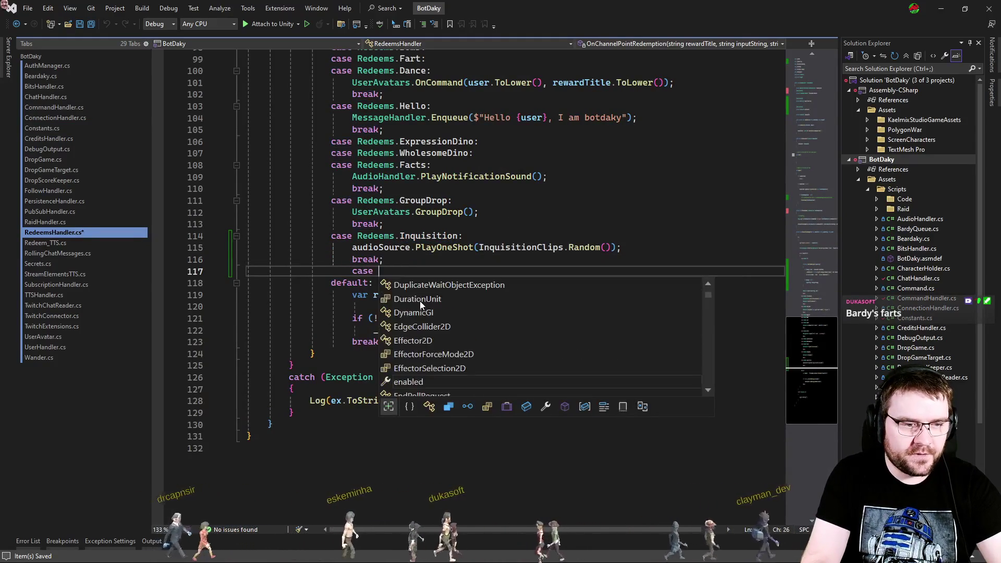
text(redee)
text(ms.uni)
key(Tab)
text(:)
key(Return)
text(bre)
key(Tab)
text(;)
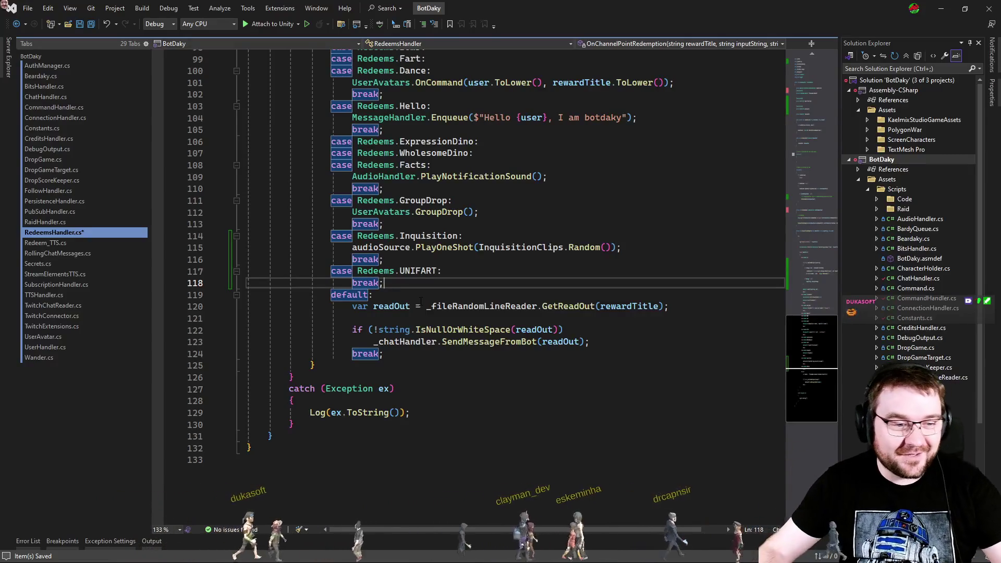
Step: Copy the sound-playing call from line 115 into the UNIFART case
drag(631, 249, 247, 249)
key(ctrl+c)
click(443, 272)
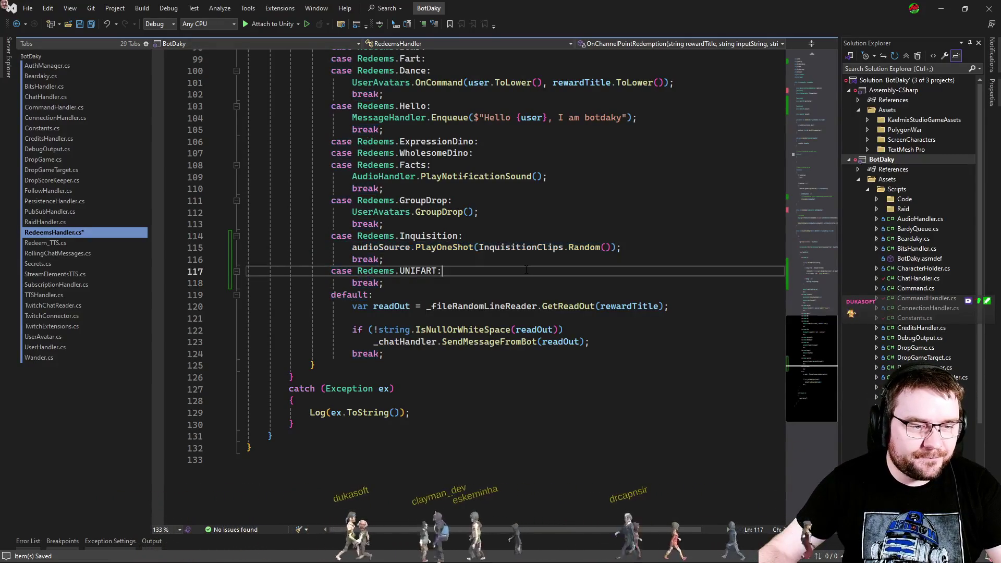
key(Return)
key(ctrl+v)
click(819, 85)
click(511, 254)
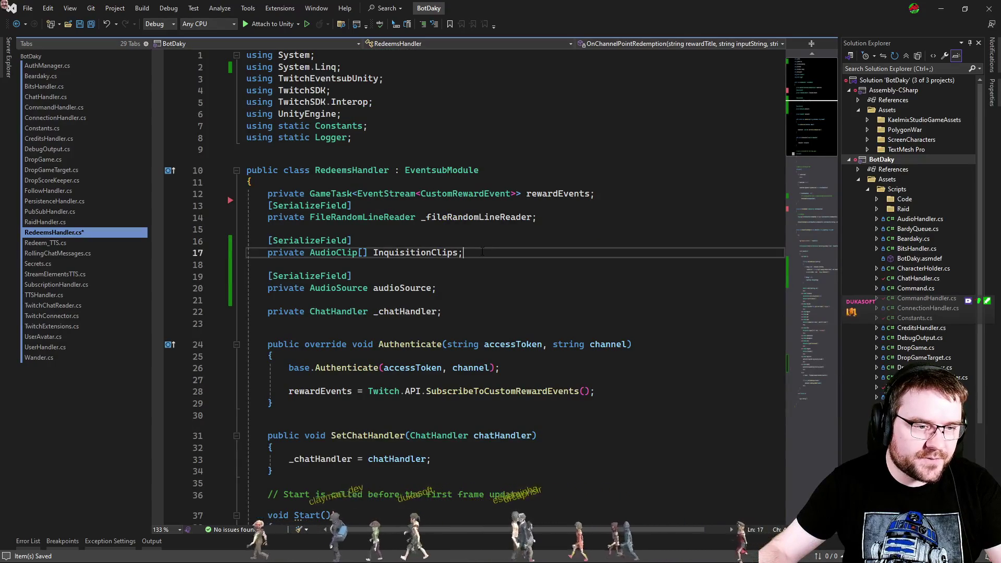
Step: Duplicate the InquisitionClips field as a single AudioClip field named UNIFARTClip
key(shift+Up)
key(shift+Up)
key(shift+Up)
key(shift+End)
key(ctrl+c)
key(Right)
key(ctrl+v)
key(ctrl+Left)
key(ctrl+Left)
key(Left)
key(BackSpace)
key(BackSpace)
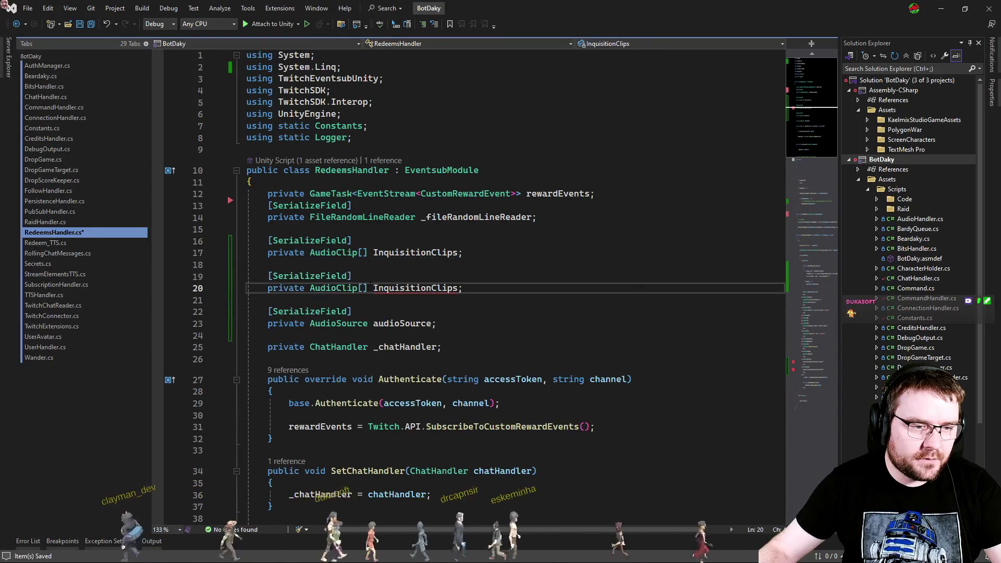
key(ctrl+Right)
key(ctrl+shift+Right)
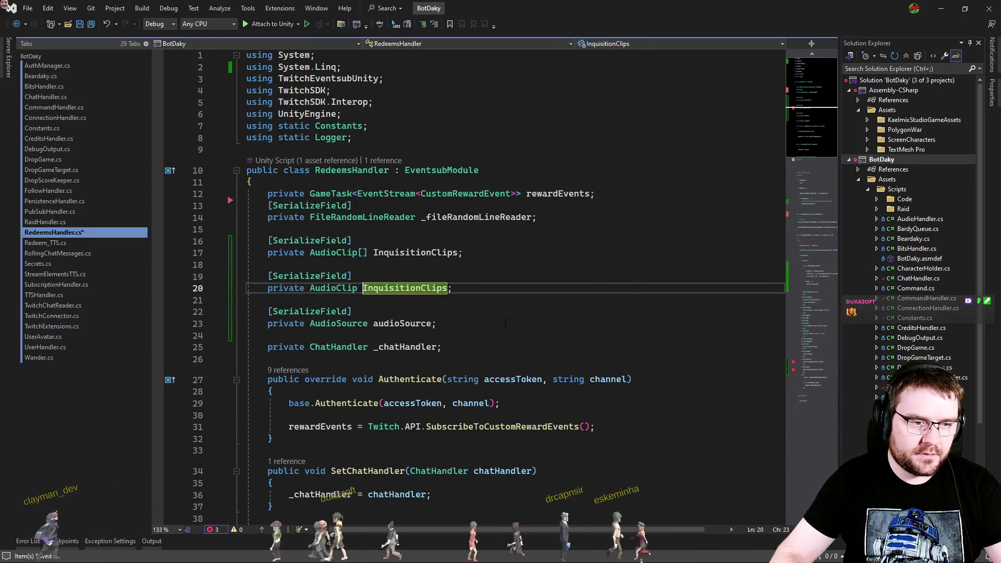
text(U)
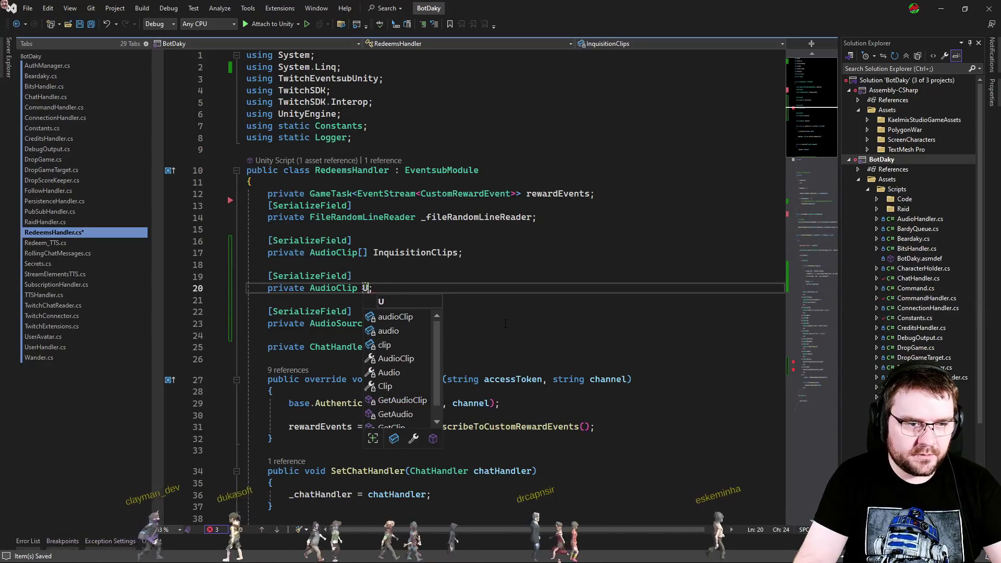
text(NIFARTClip)
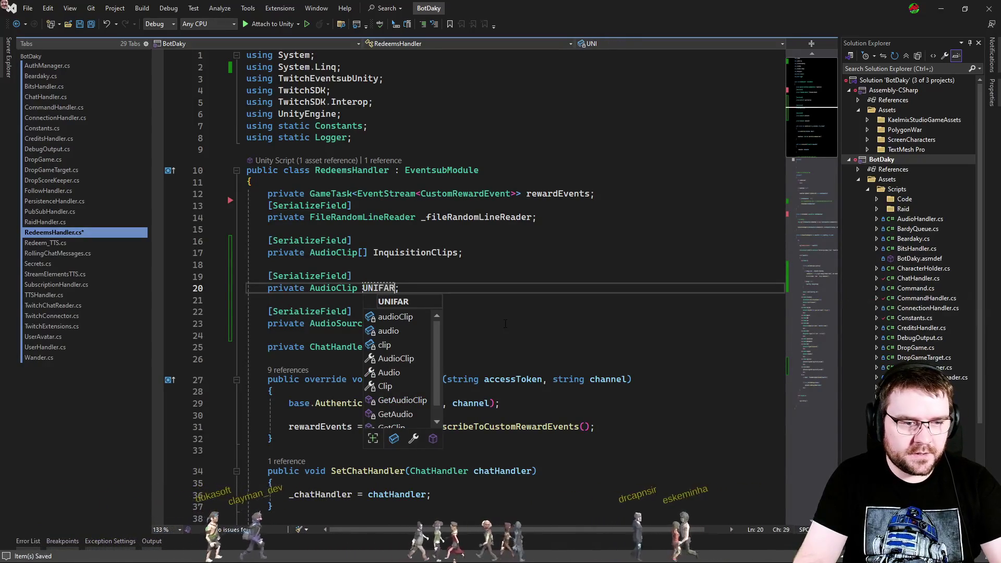
key(Escape)
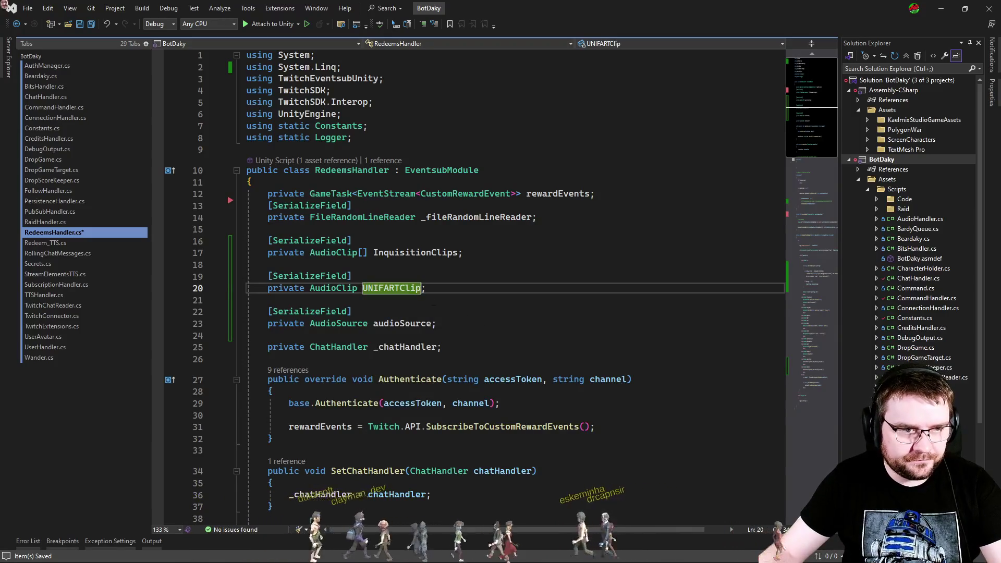
Step: Make the UNIFART case play UNIFARTClip and check the UNIFART constant's definition
click(804, 368)
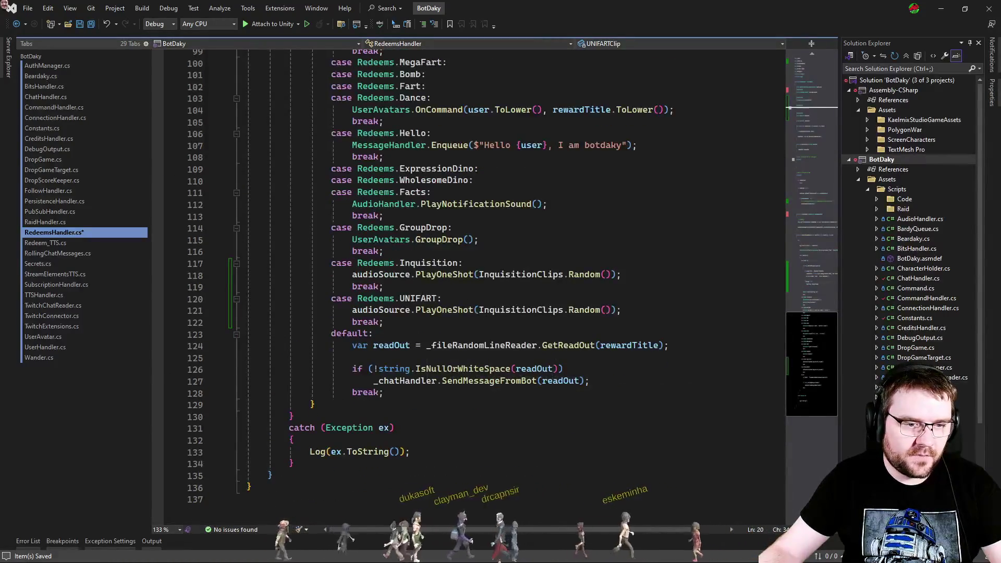
double_click(521, 309)
key(ctrl+v)
key(Delete)
key(Delete)
key(Delete)
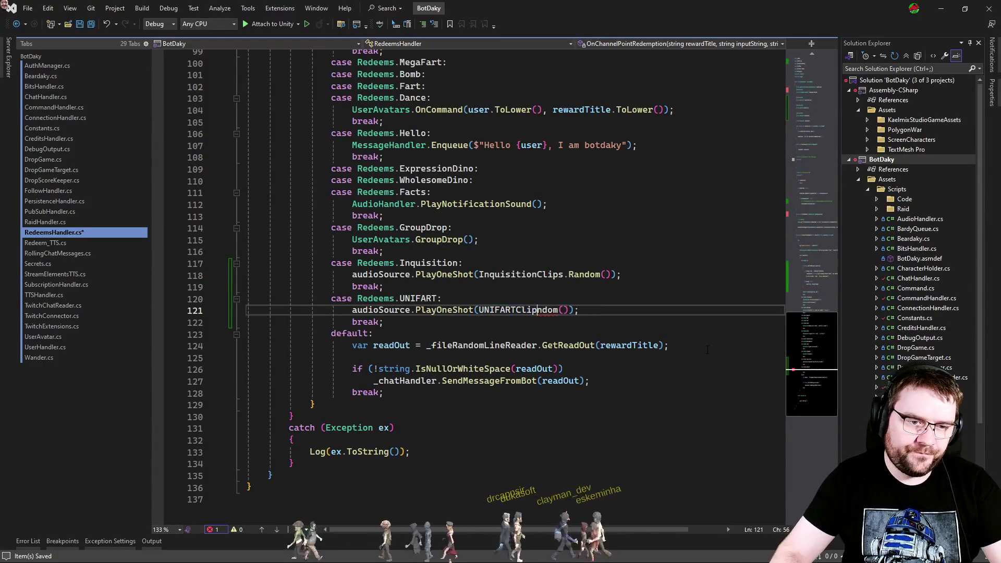
key(Up)
key(Up)
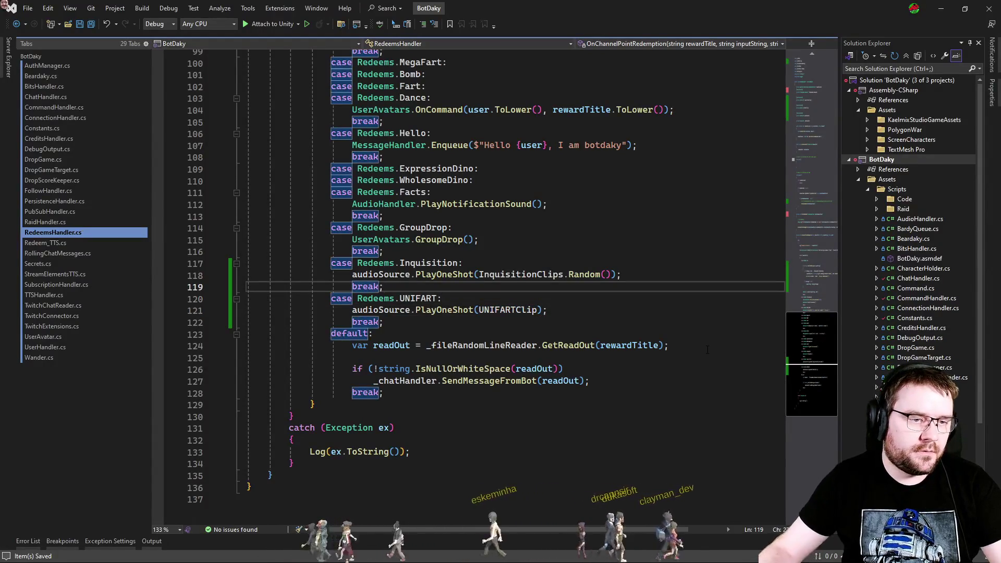
click(585, 274)
click(419, 299)
key(F12)
click(560, 311)
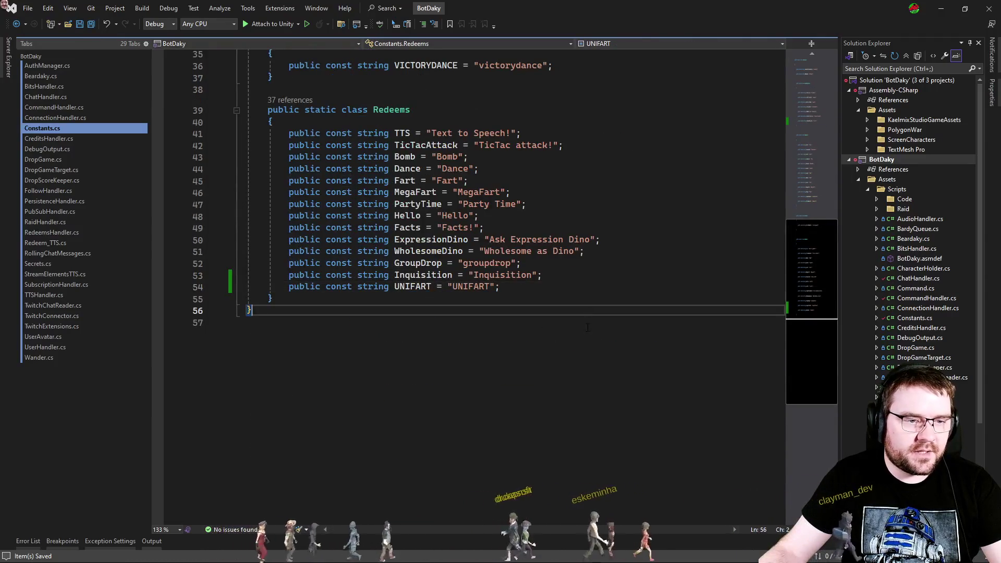
click(557, 347)
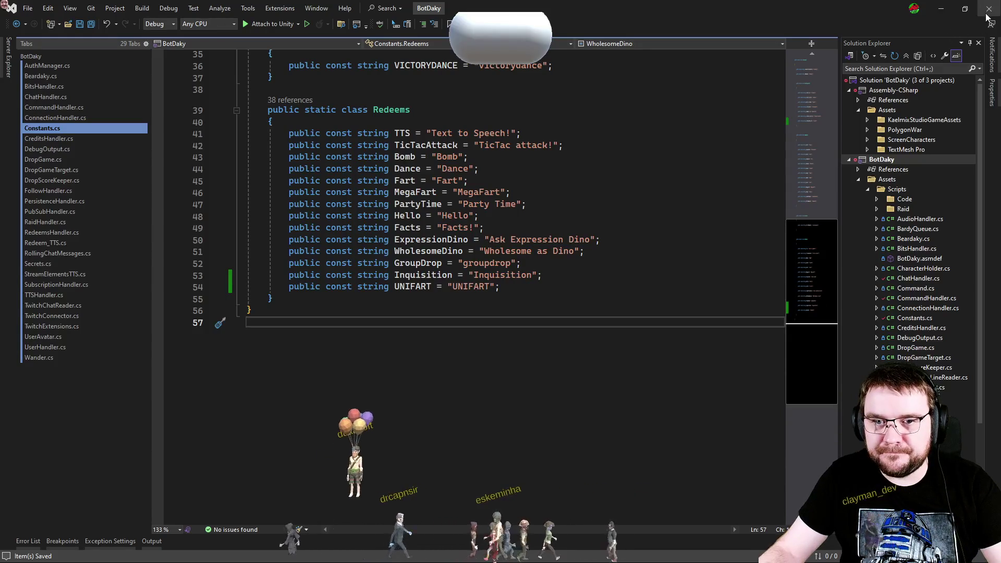
key(alt+Tab)
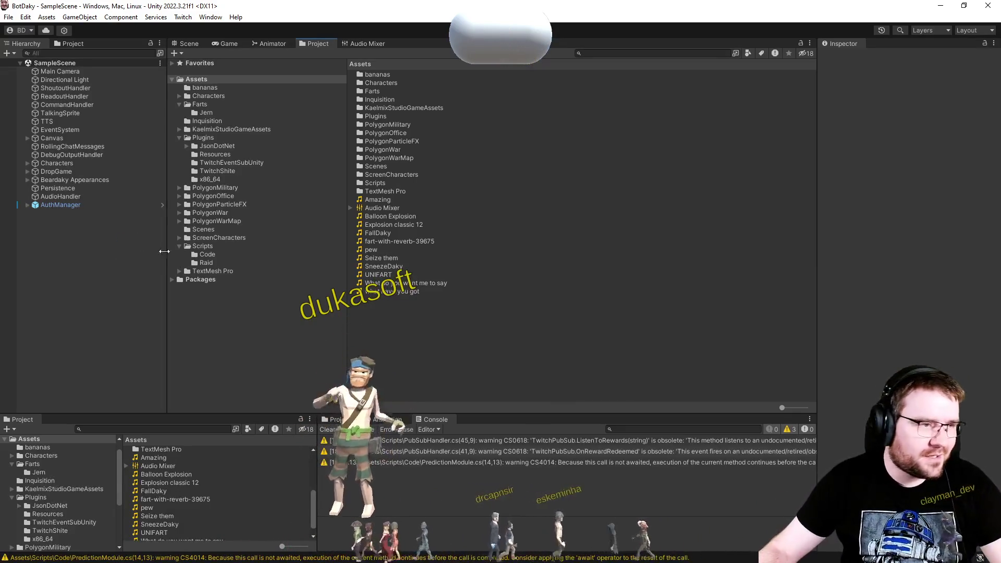
Step: Compare RedeemsHandler's clip fields under AuthManager with the UNIFART sound asset, then switch to The Unwanted War project
click(82, 90)
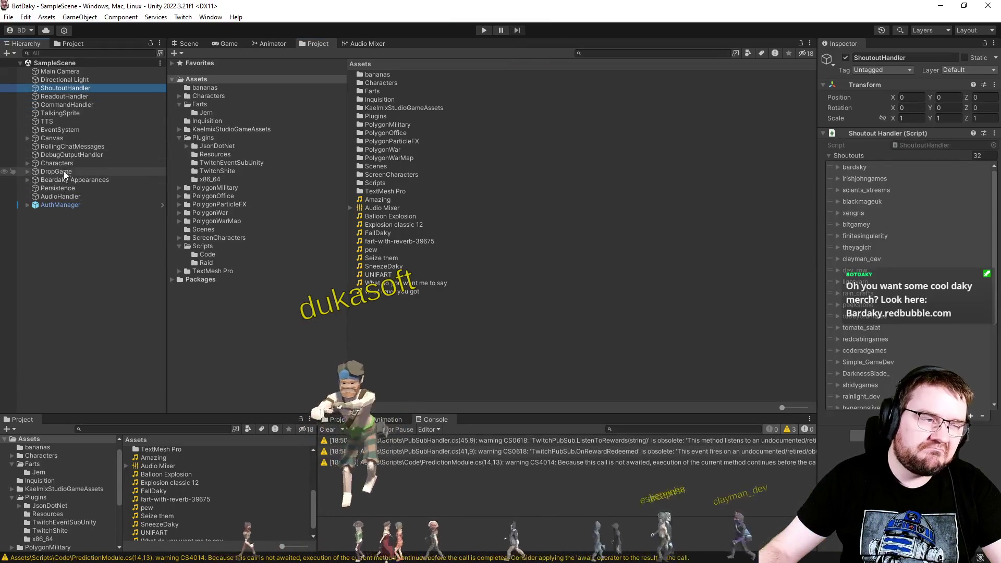
click(67, 207)
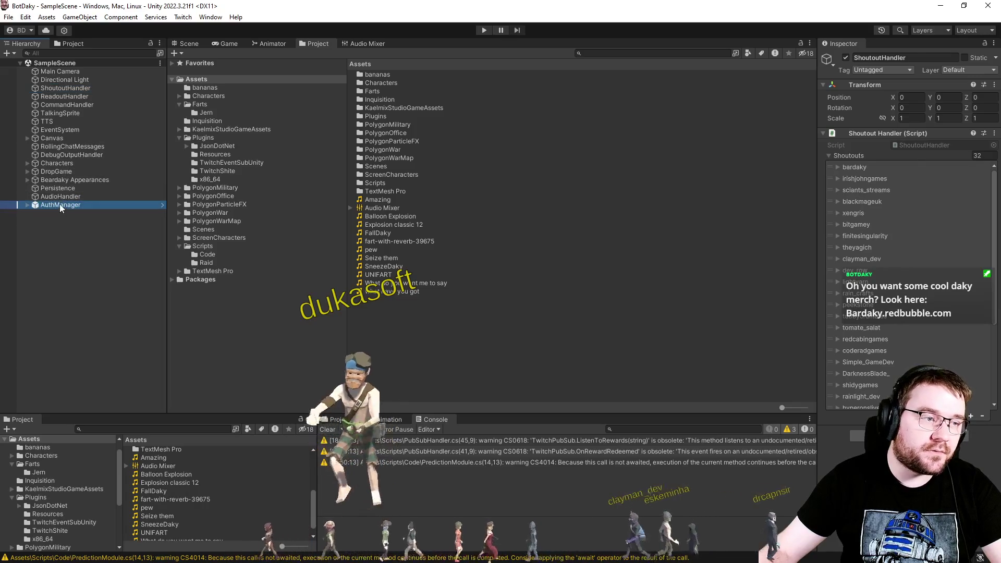
click(27, 205)
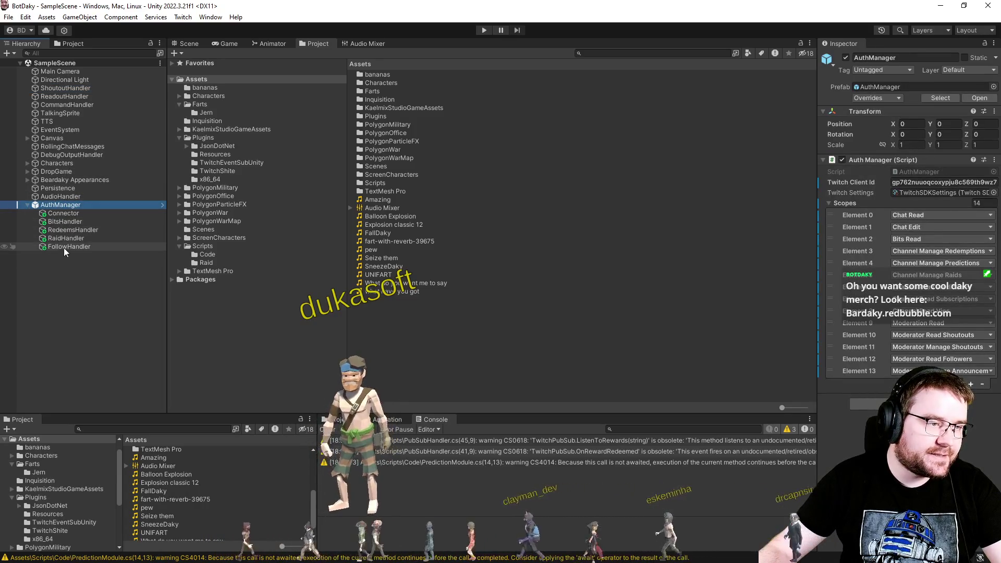
click(73, 230)
click(377, 277)
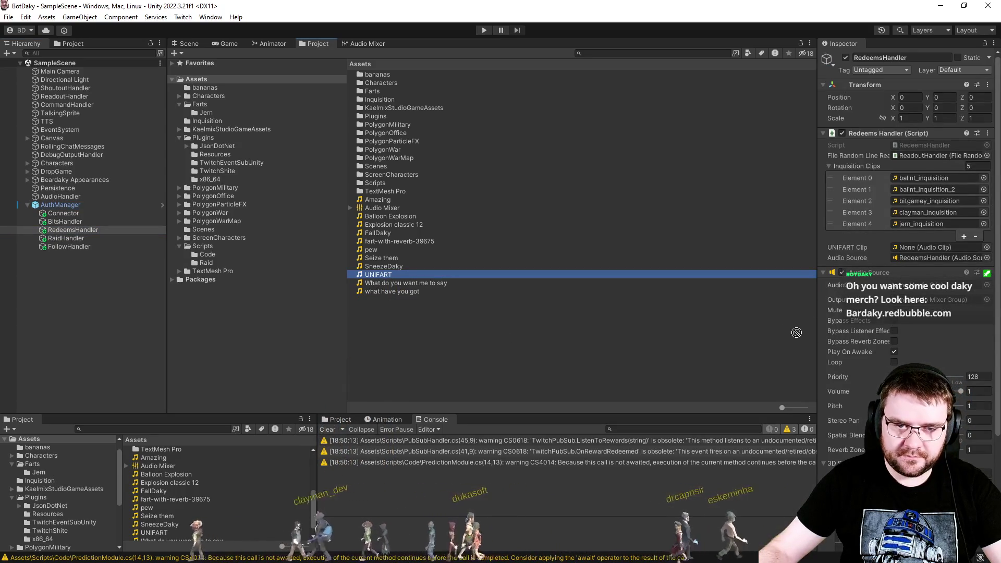
click(796, 334)
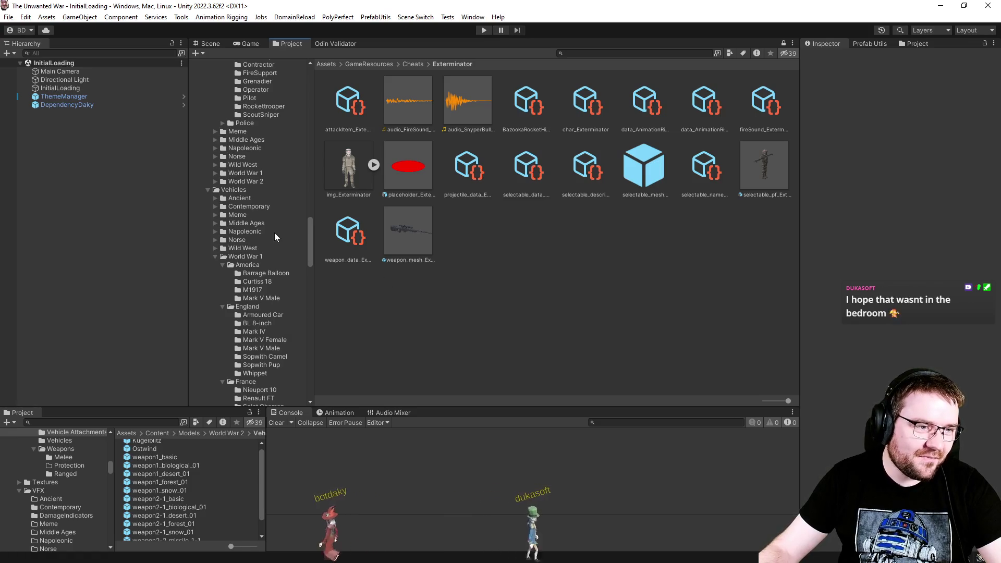
Step: Open the selectable_mesh_Kubelwagen prefab from Vehicles > World War 2 > Germany > Kubelwagen
scroll(274, 238, down, 5)
scroll(271, 255, down, 6)
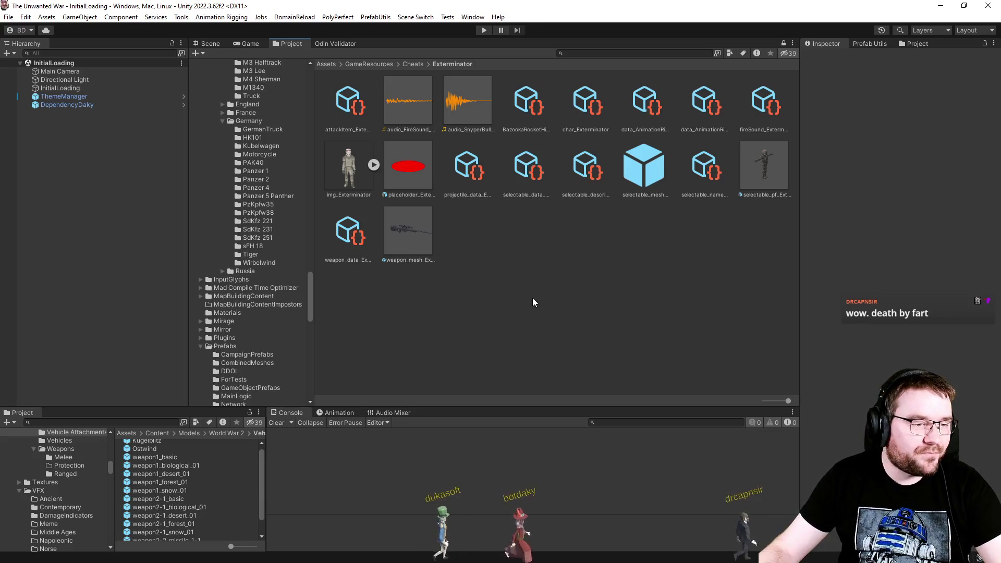
scroll(250, 271, up, 3)
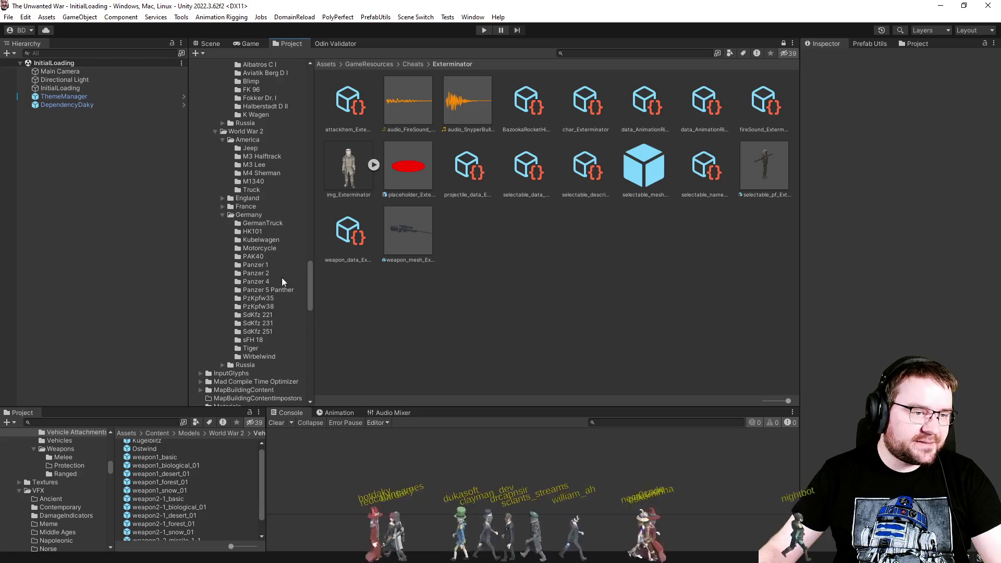
click(275, 241)
double_click(574, 114)
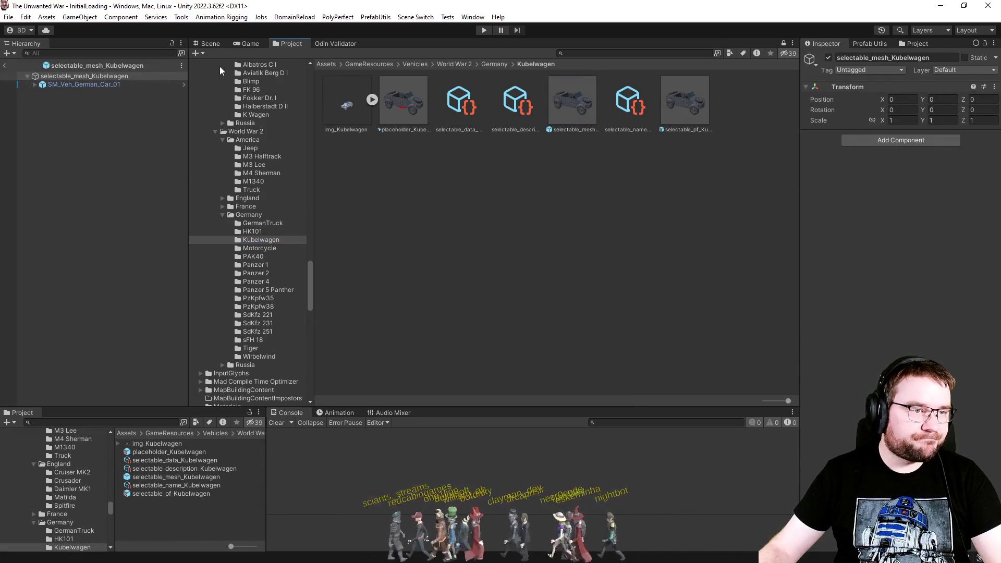
Step: Orbit the Kubelwagen car model in the Scene view, then exit prefab mode to the Kubelwagen folder
click(220, 45)
click(711, 239)
mouse_move(711, 239)
mouse_down()
mouse_move(662, 236)
mouse_move(635, 298)
mouse_move(579, 350)
mouse_move(519, 346)
mouse_up()
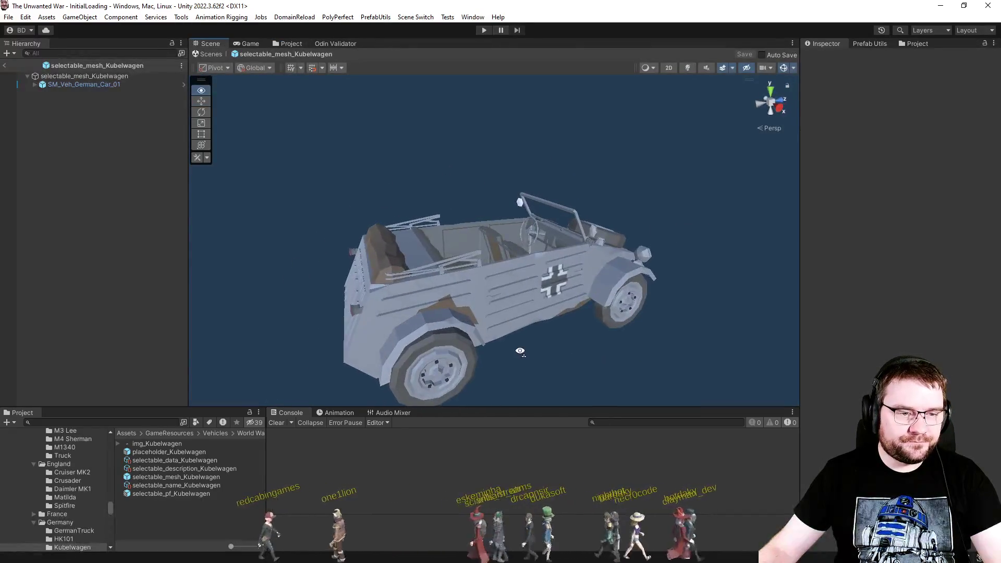
click(4, 65)
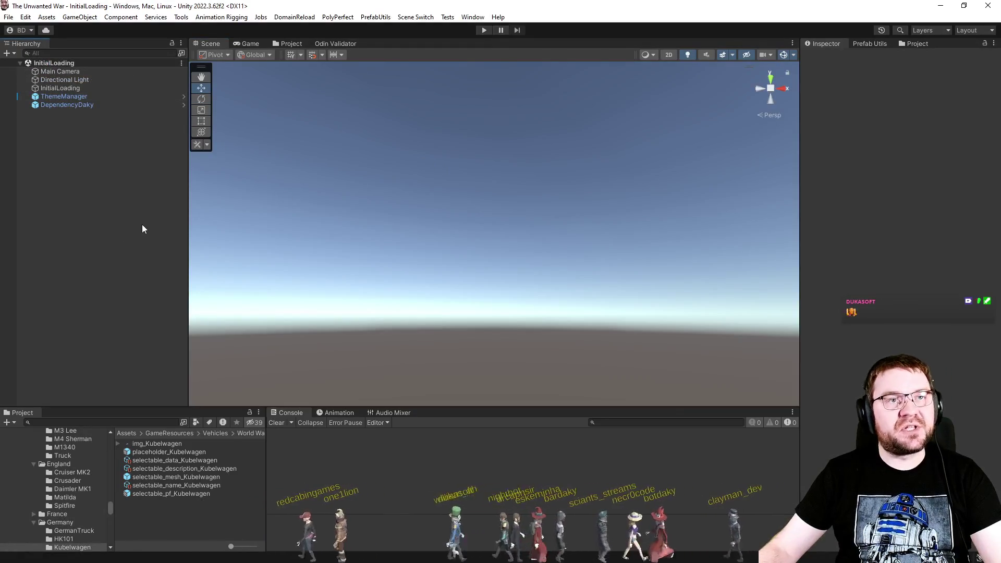
click(288, 45)
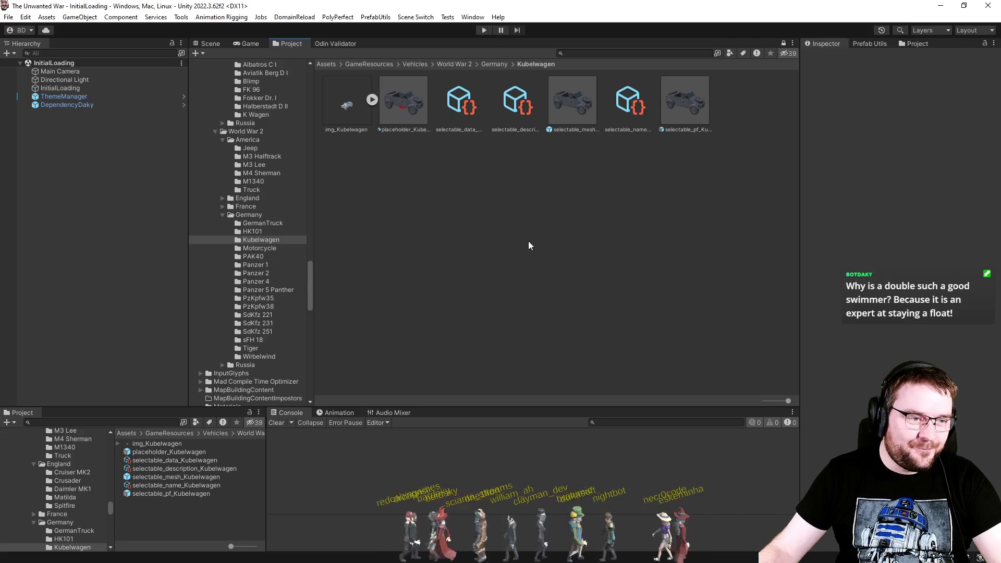
Step: Browse the Albatros C I, World War 2 America Truck and Sopwith Pup vehicle folders
scroll(251, 235, up, 10)
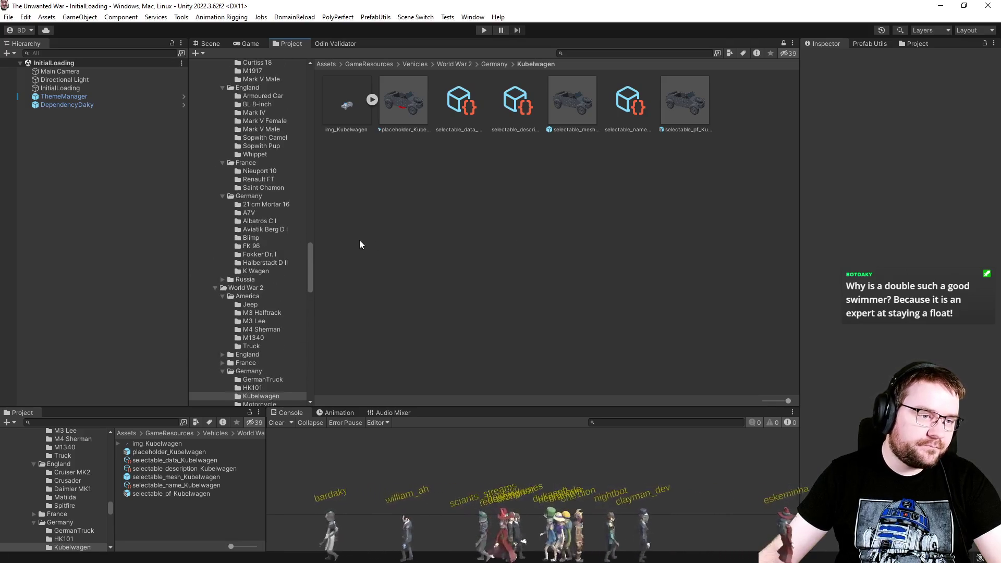
click(282, 225)
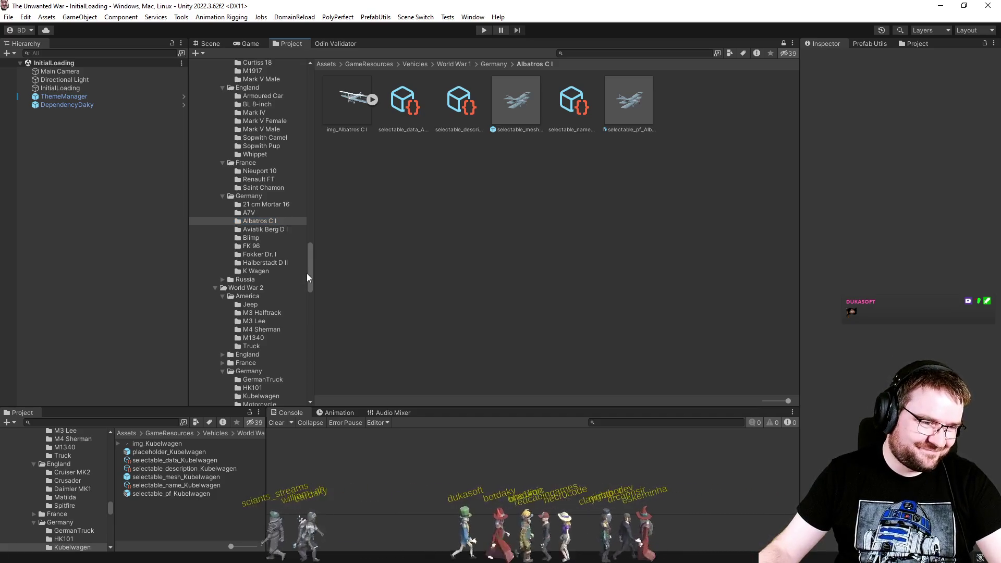
click(252, 347)
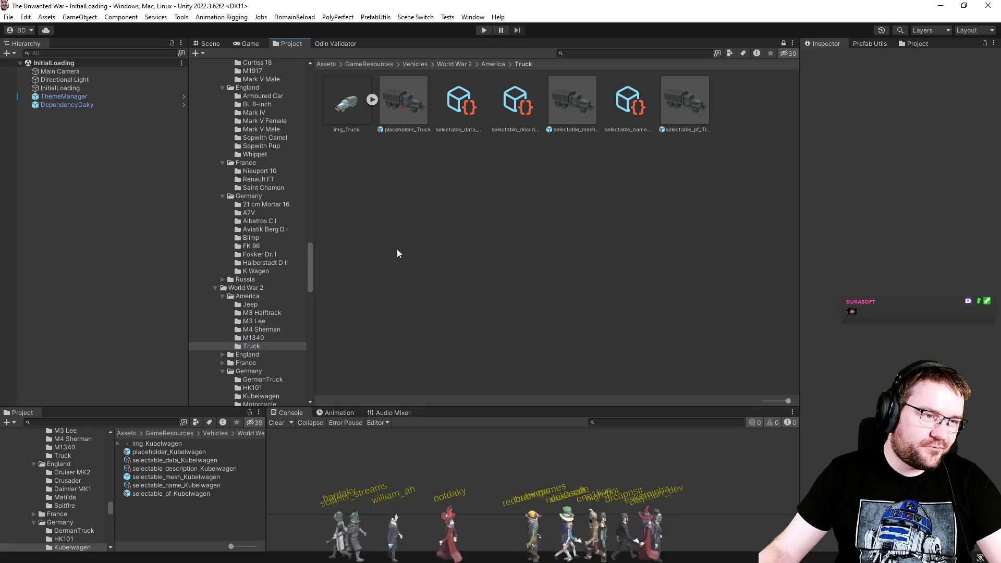
scroll(291, 270, up, 3)
click(284, 208)
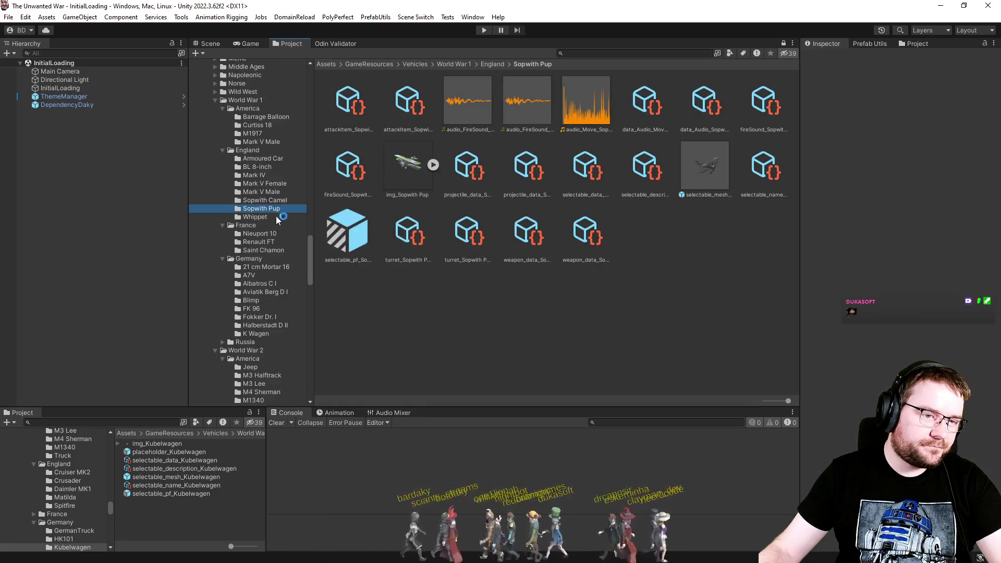
drag(769, 407, 766, 407)
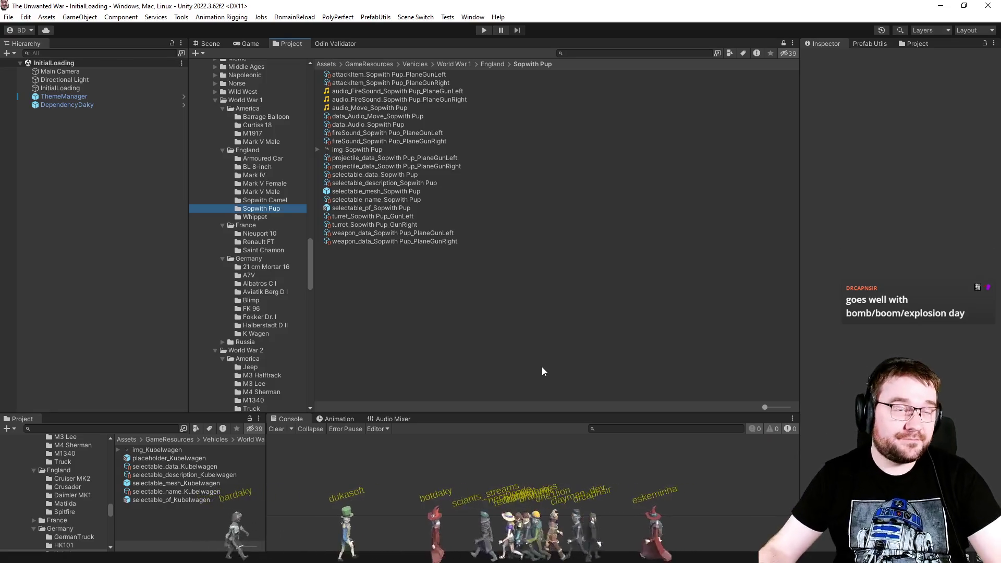
Step: Step through England's Whippet, Sopwith Camel and BL 8-inch folders to the Mark IV tank
click(266, 218)
click(287, 203)
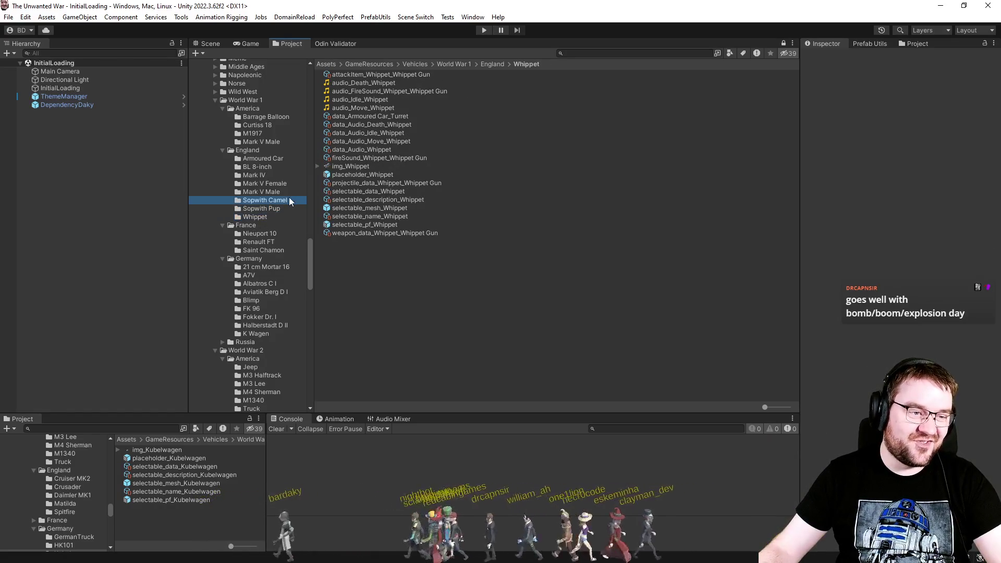
click(269, 192)
click(270, 184)
click(276, 167)
click(282, 159)
click(281, 168)
click(274, 176)
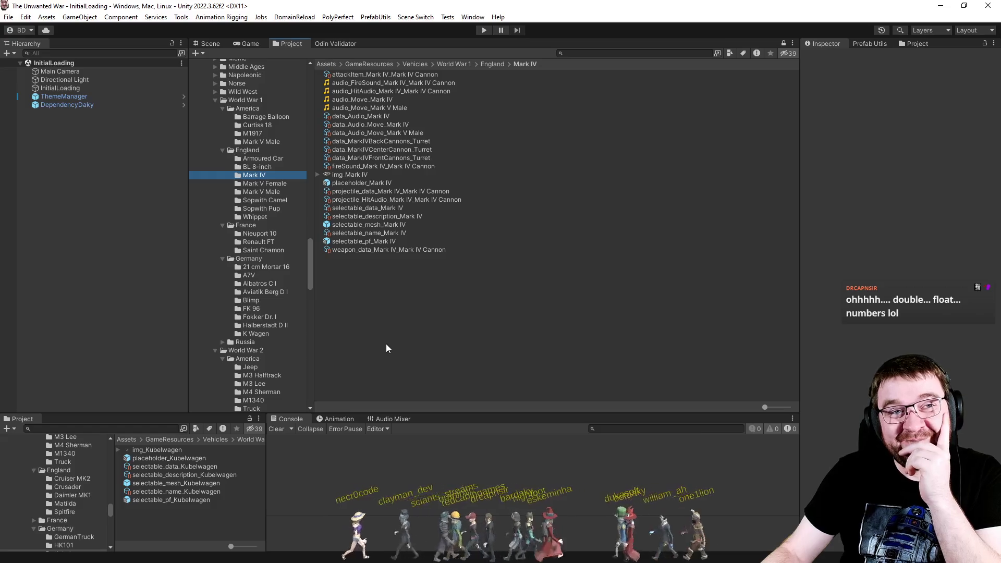
Step: Glance at the RollingBarrage script in Visual Studio and return to the Mark IV assets
click(404, 341)
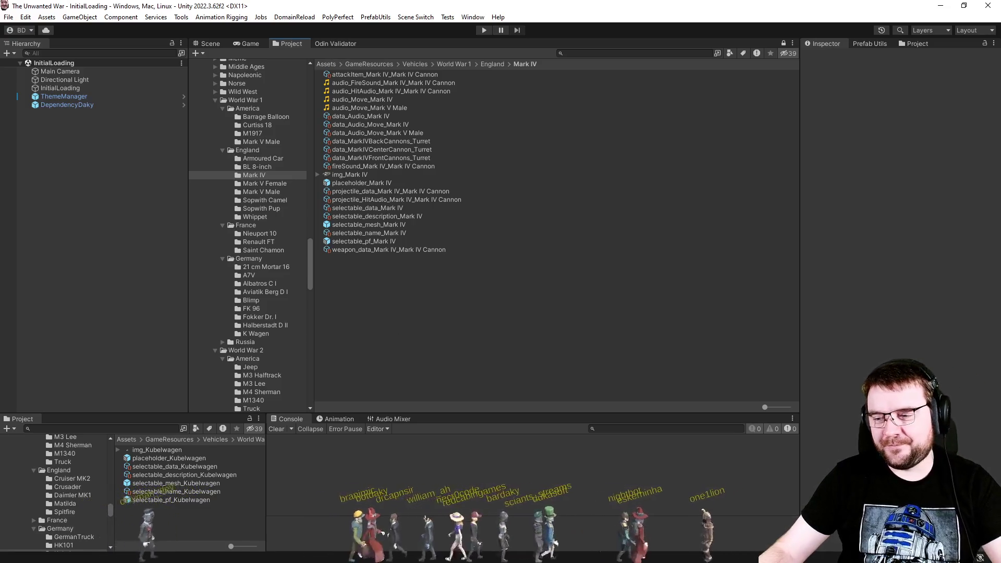
key(alt+Tab)
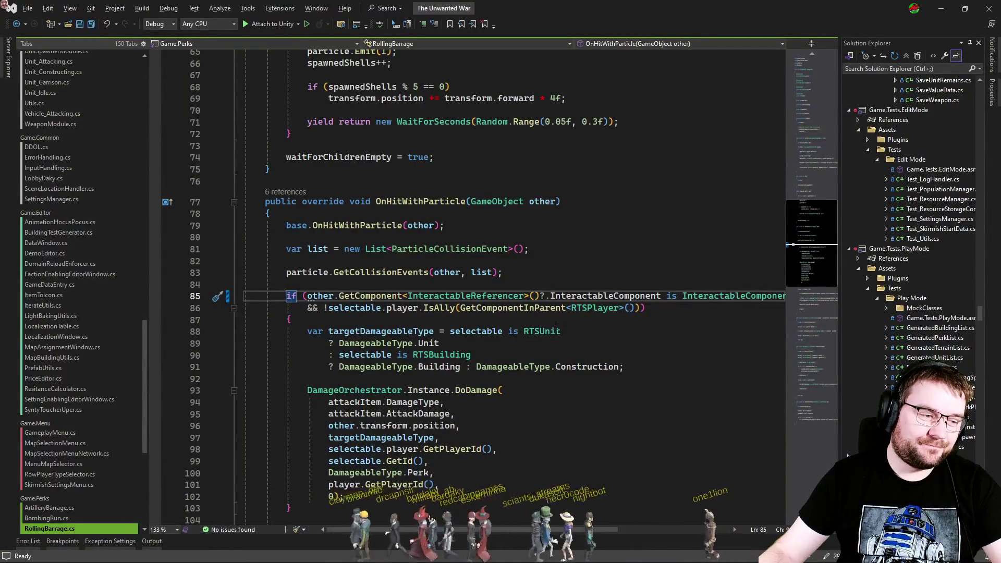
key(alt+Tab)
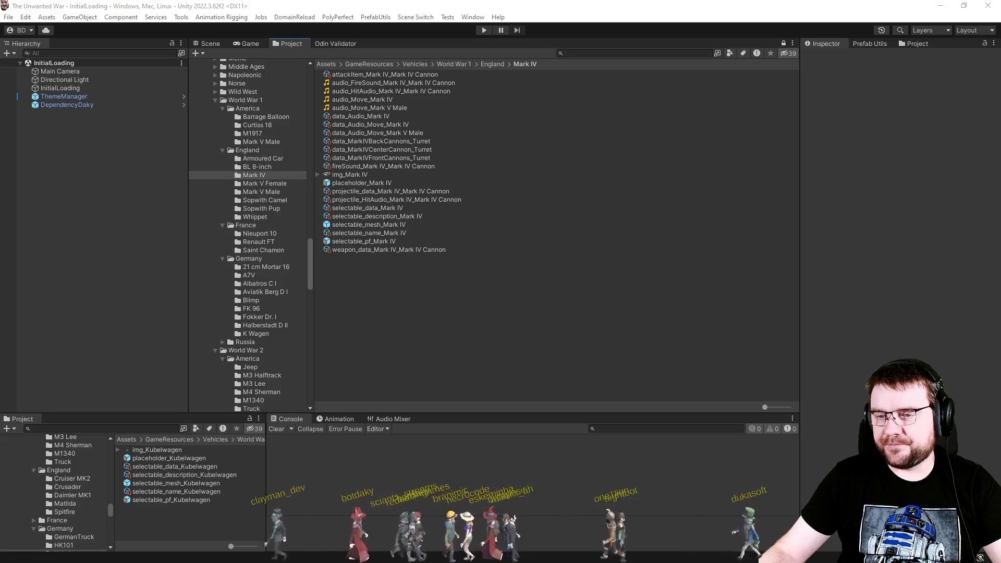
click(430, 351)
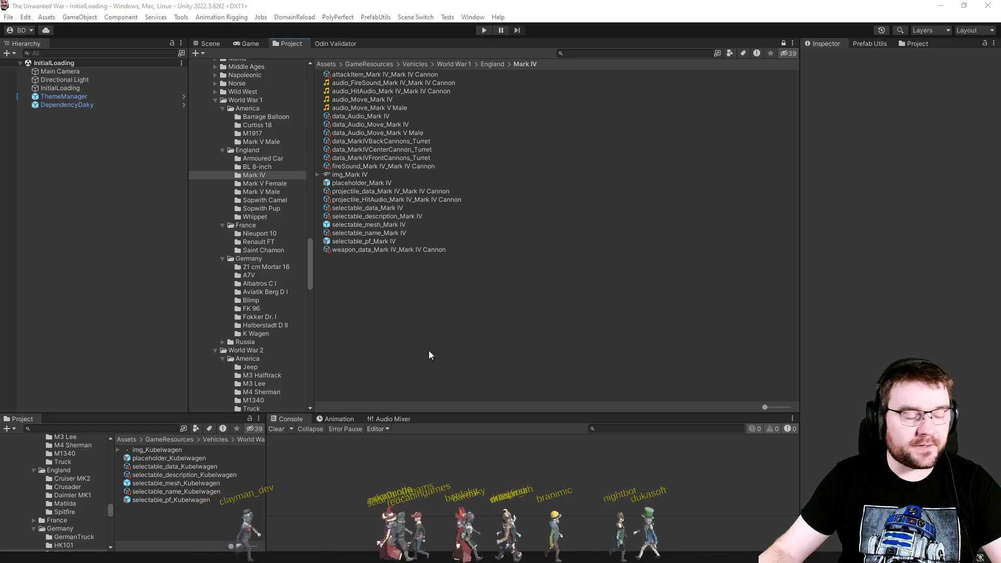
Step: Inspect the Nieuport 10 mesh prefab, then the Bomby bomber's attackItem_Bomby_BomberDropper data
click(275, 240)
click(371, 100)
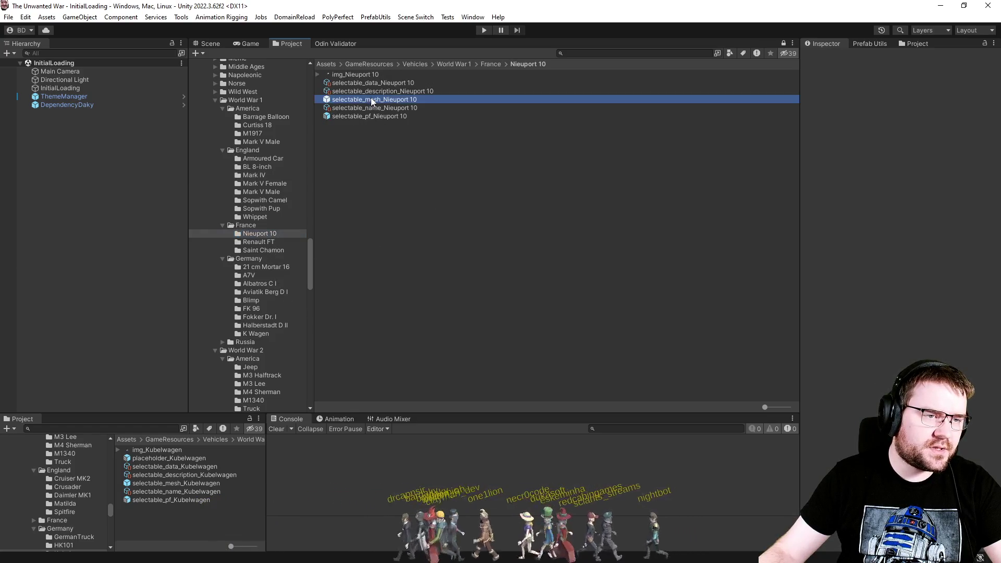
click(460, 238)
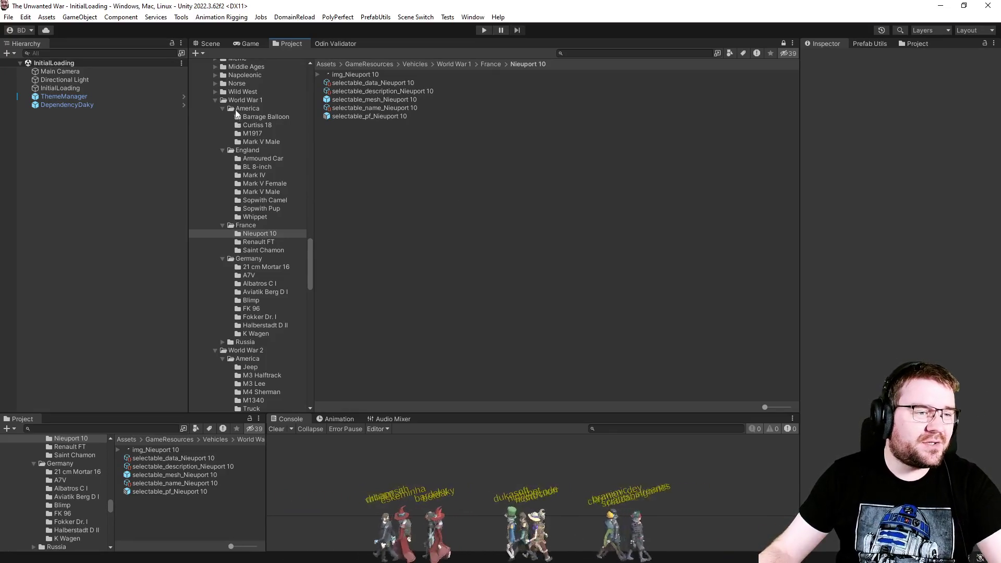
scroll(266, 261, up, 3)
click(215, 121)
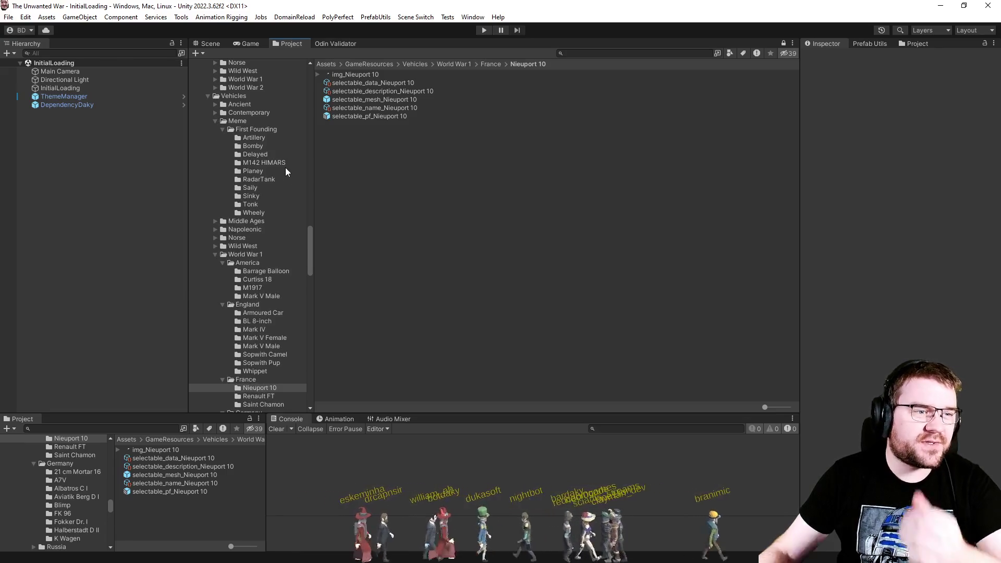
click(263, 148)
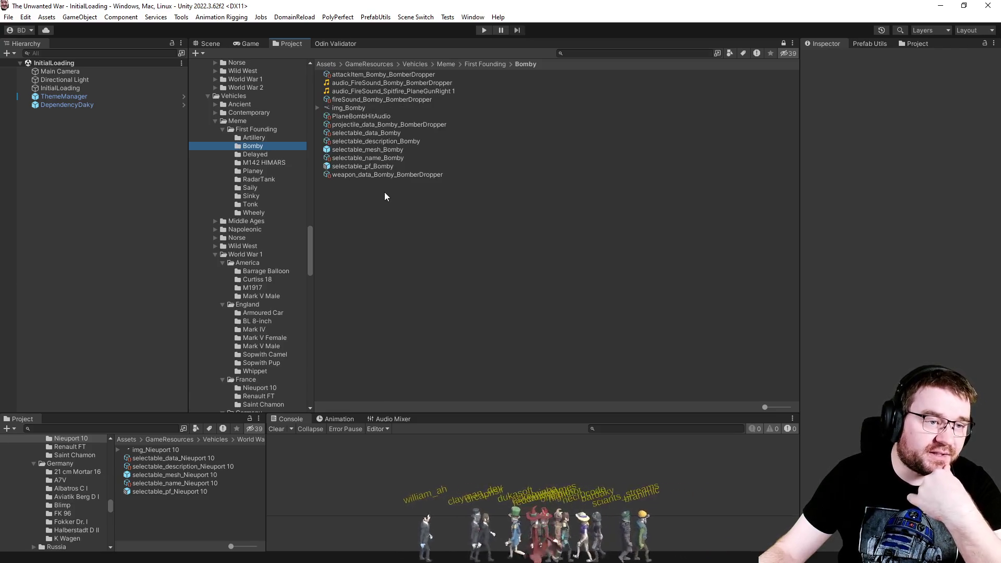
click(389, 75)
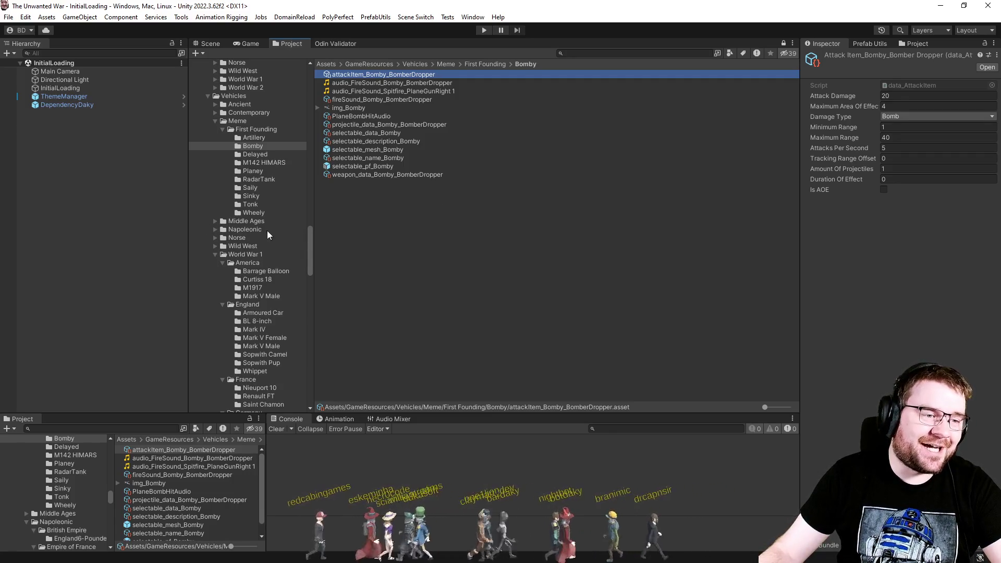
Step: Return to the World War 1 England Sopwith Pup folder's asset files
scroll(267, 231, down, 3)
click(284, 261)
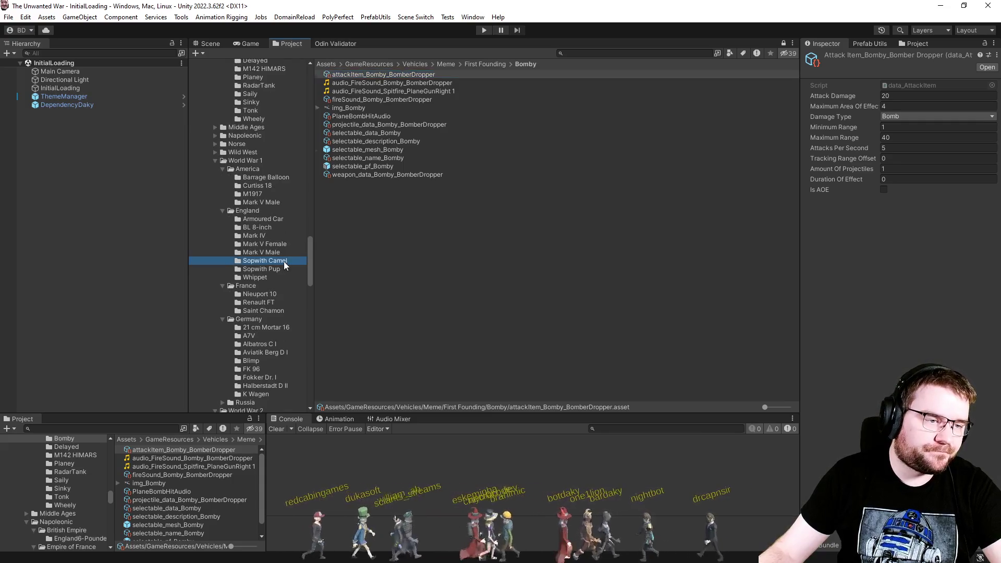
click(285, 268)
click(286, 262)
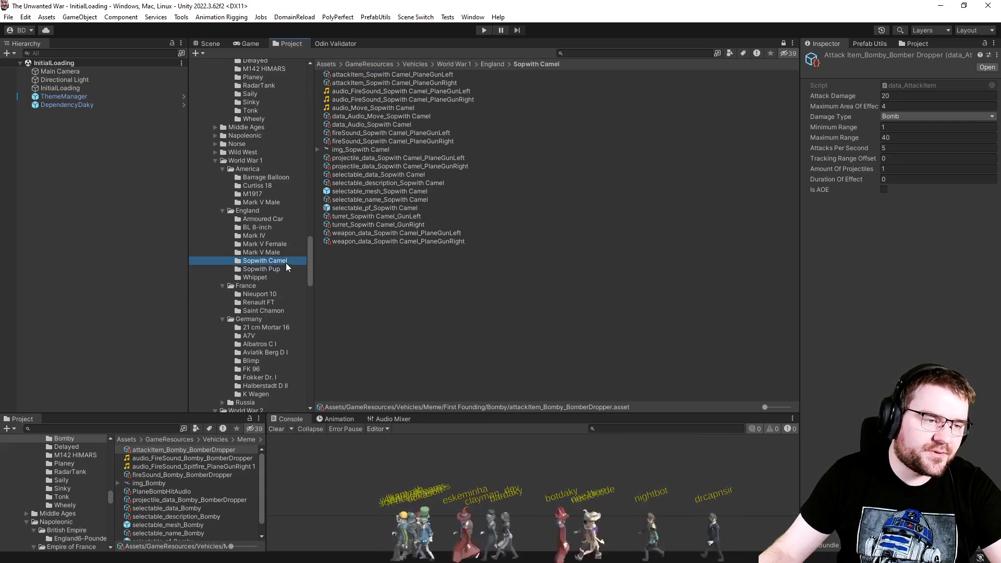
click(283, 269)
drag(310, 261, 312, 116)
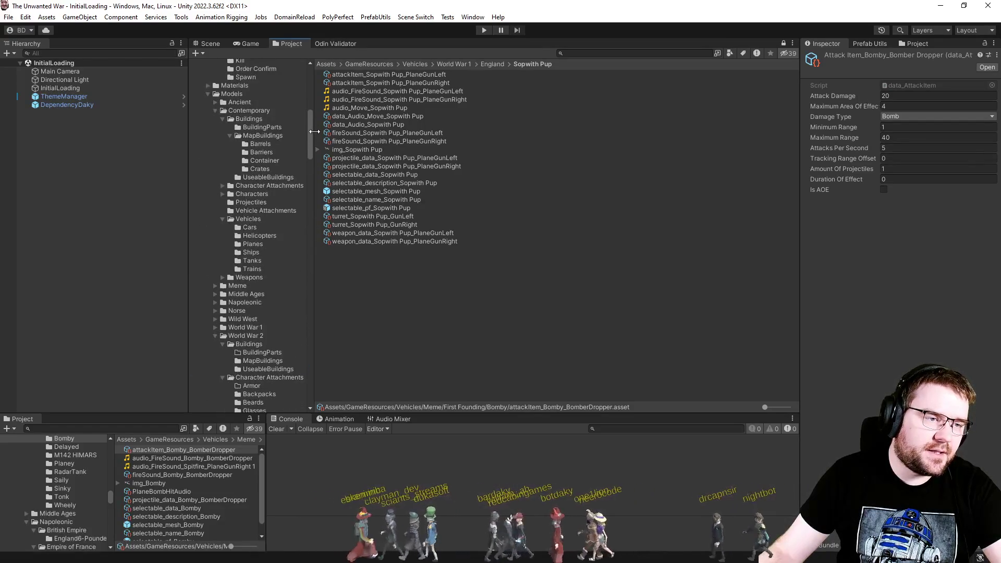
Step: Open the World War 1 Vehicles models folder and show large thumbnails
click(218, 111)
click(214, 111)
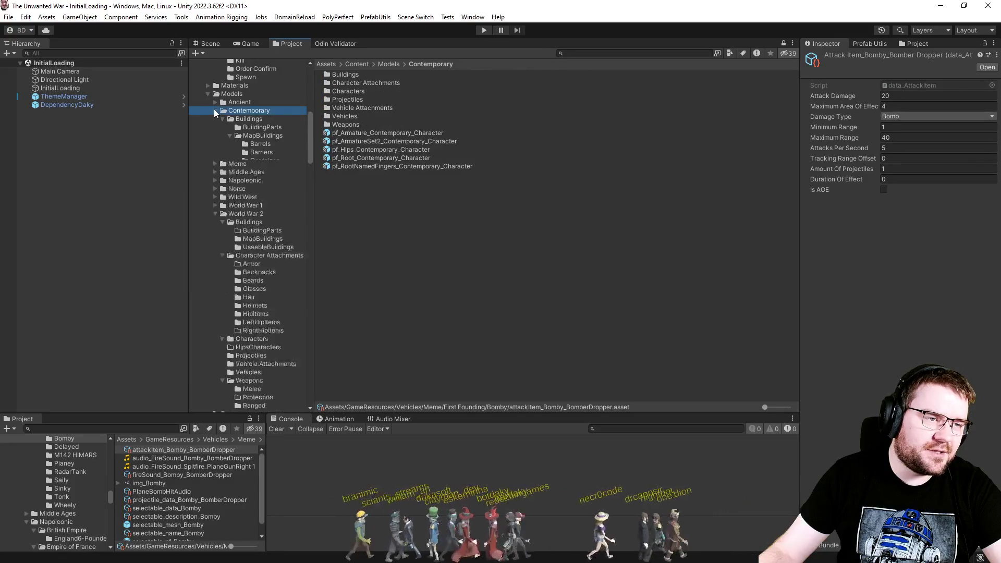
click(215, 161)
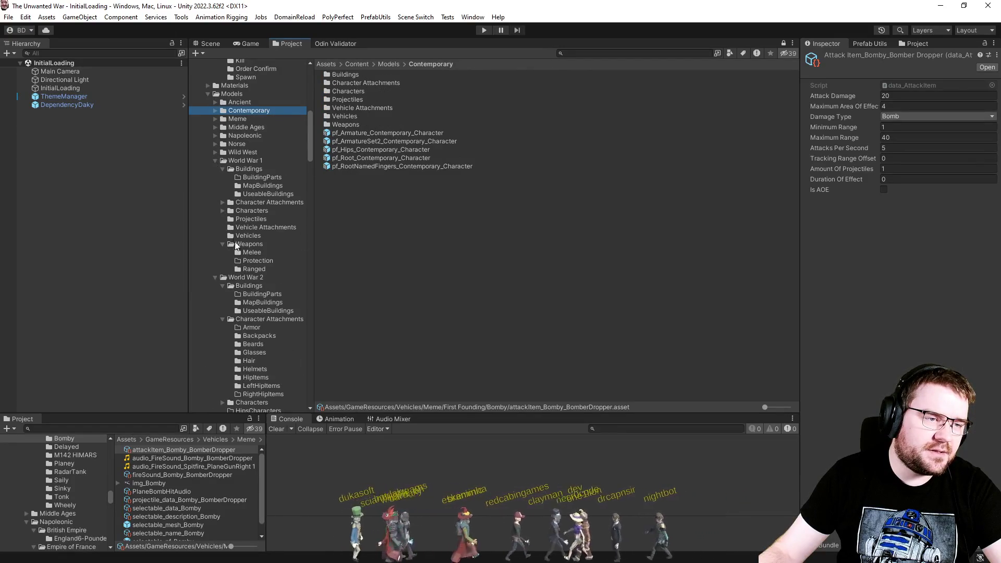
click(251, 236)
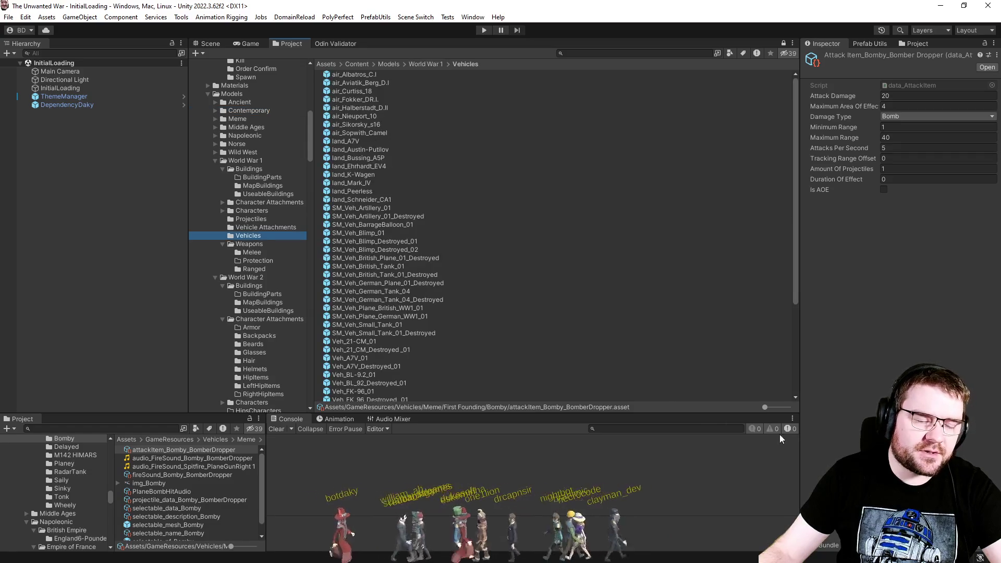
drag(781, 409, 789, 409)
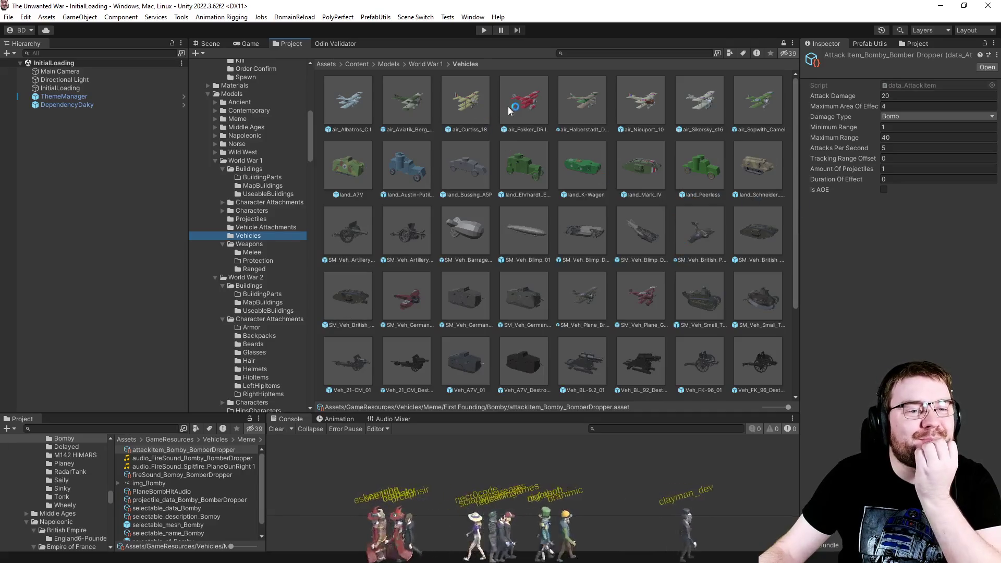
Step: Inspect the Fokker Dr. I, Halberstadt D.II, Albatros C.I and Aviatik Berg D.I plane models
click(529, 109)
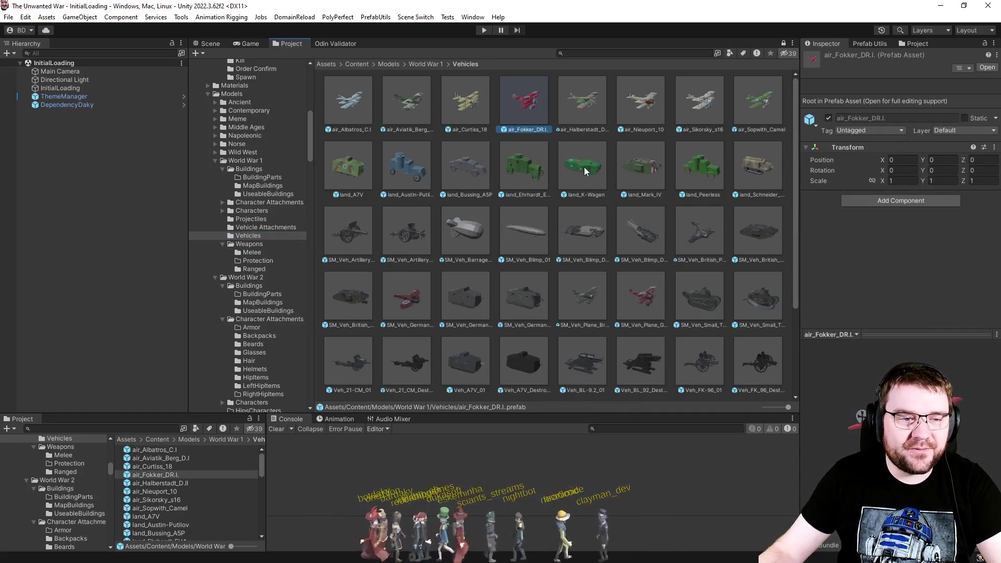
click(582, 102)
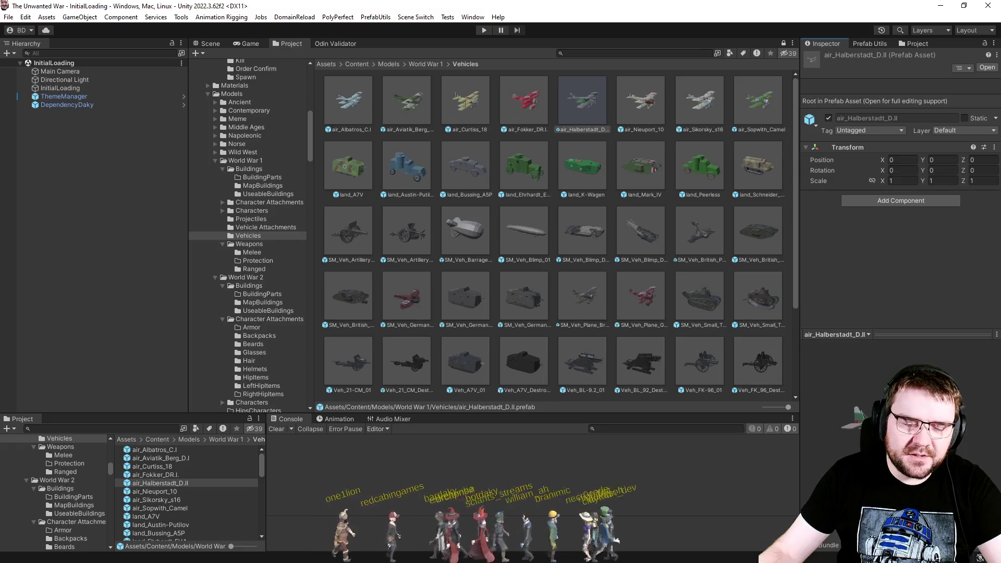
click(359, 117)
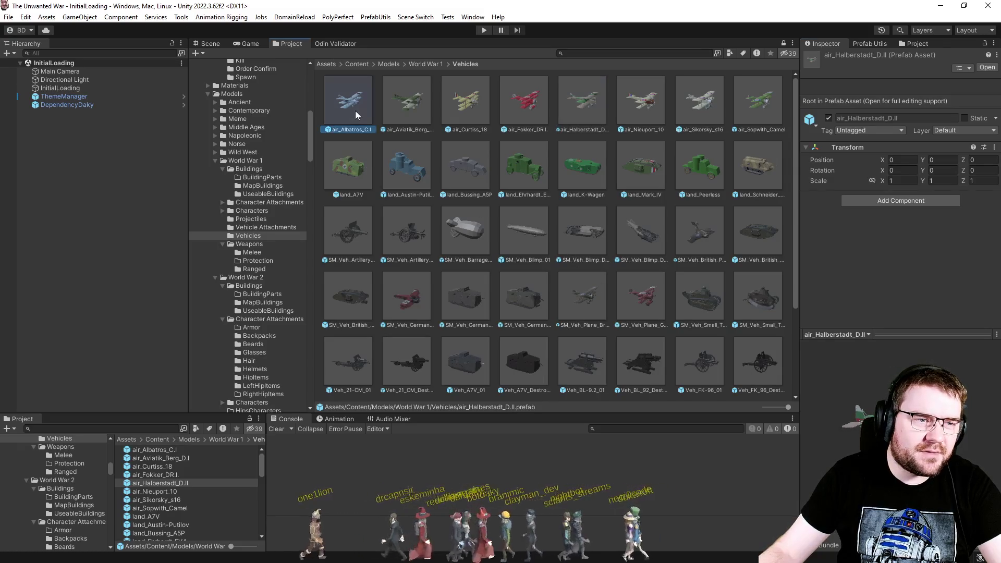
click(401, 108)
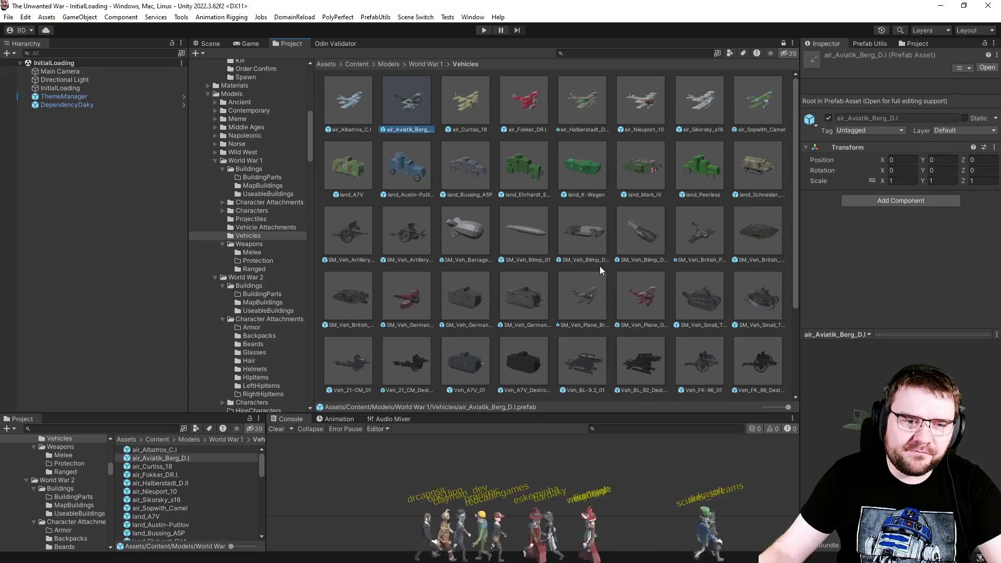
Step: Inspect the two destroyed Saint Chamon models and the destroyed and intact Whippet tanks
scroll(599, 271, down, 1)
scroll(600, 269, down, 1)
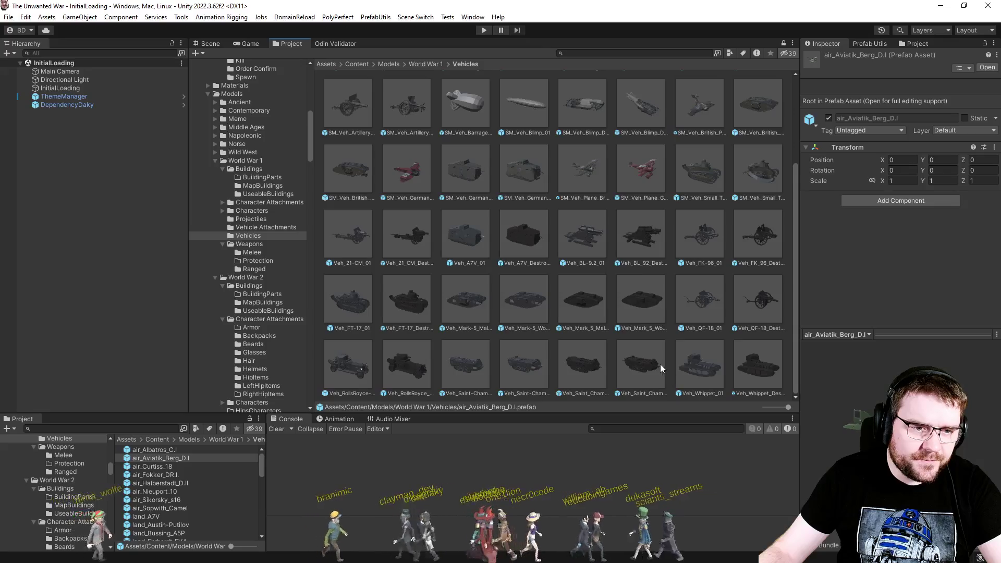
click(646, 372)
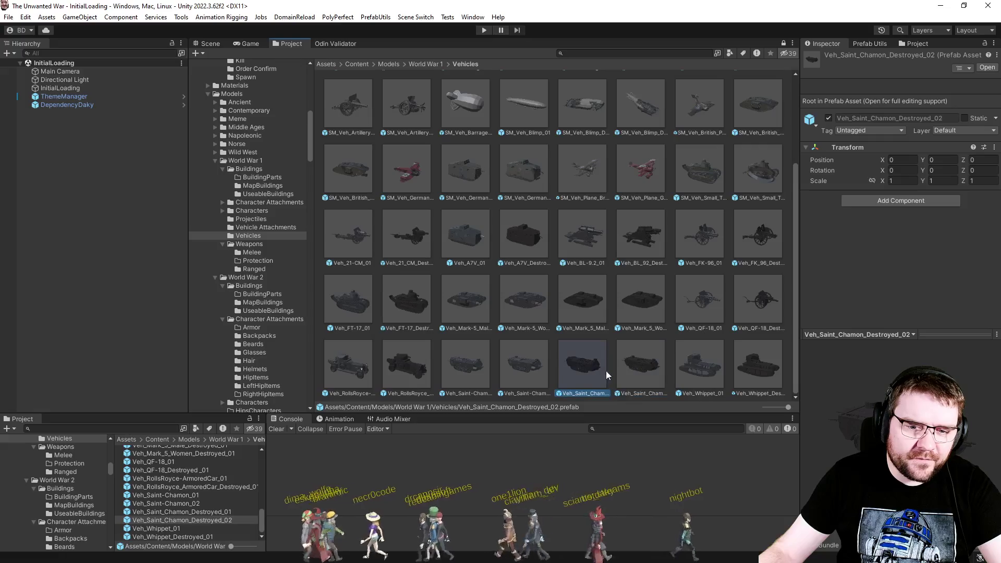
click(630, 370)
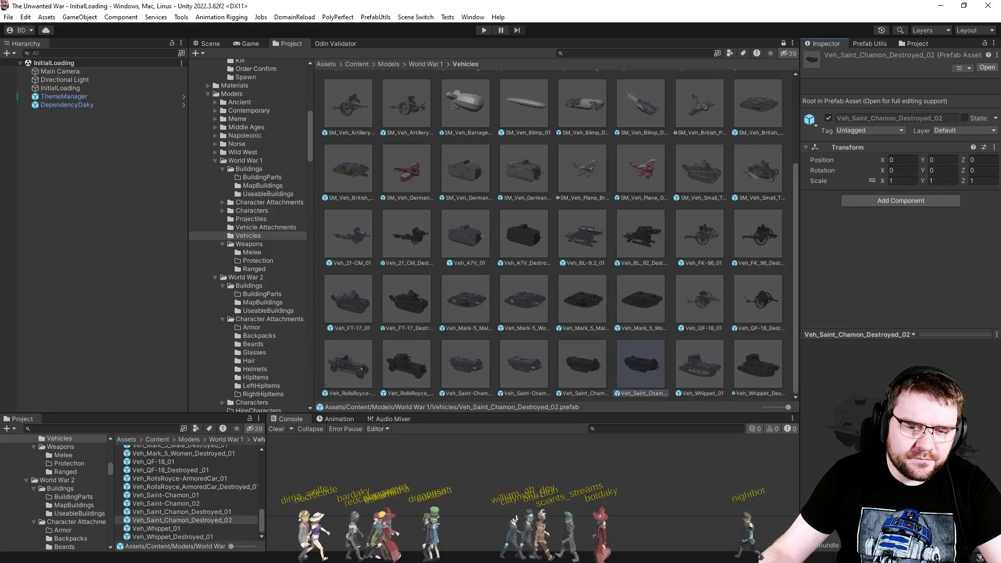
click(757, 368)
click(714, 379)
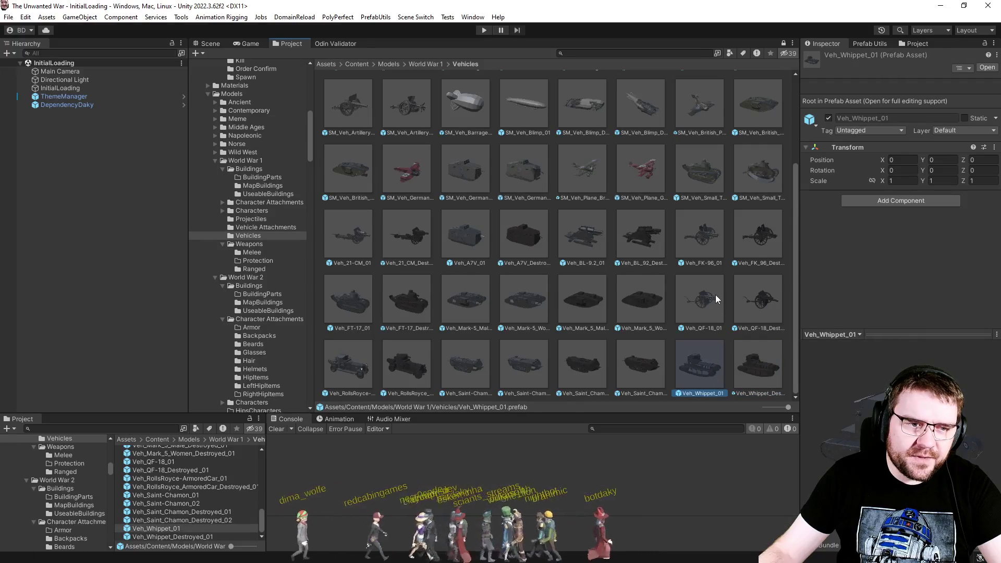
Step: Glance at the World War 1 vehicle attachments, then bring RollingBarrage.cs to the front
scroll(716, 299, up, 3)
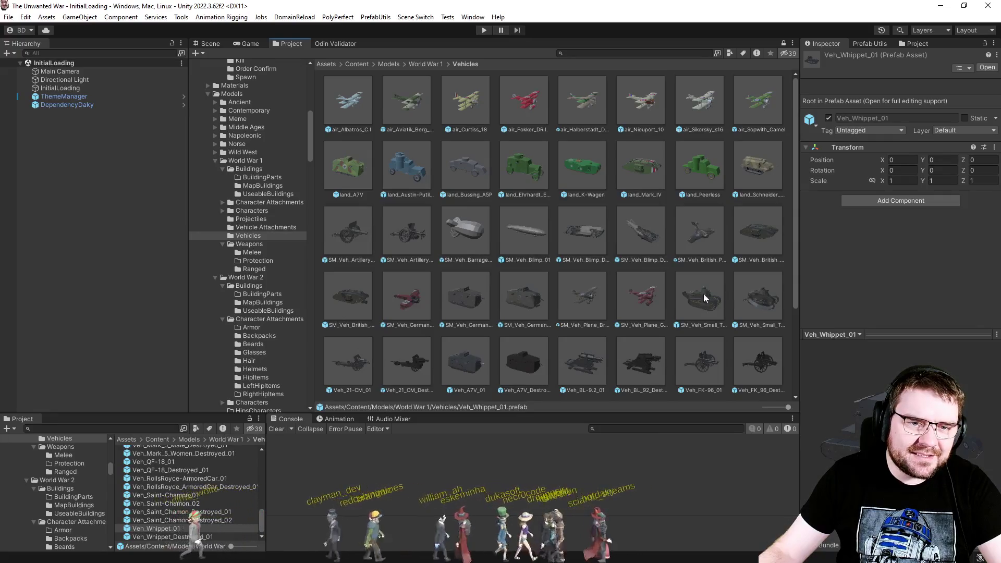
click(265, 228)
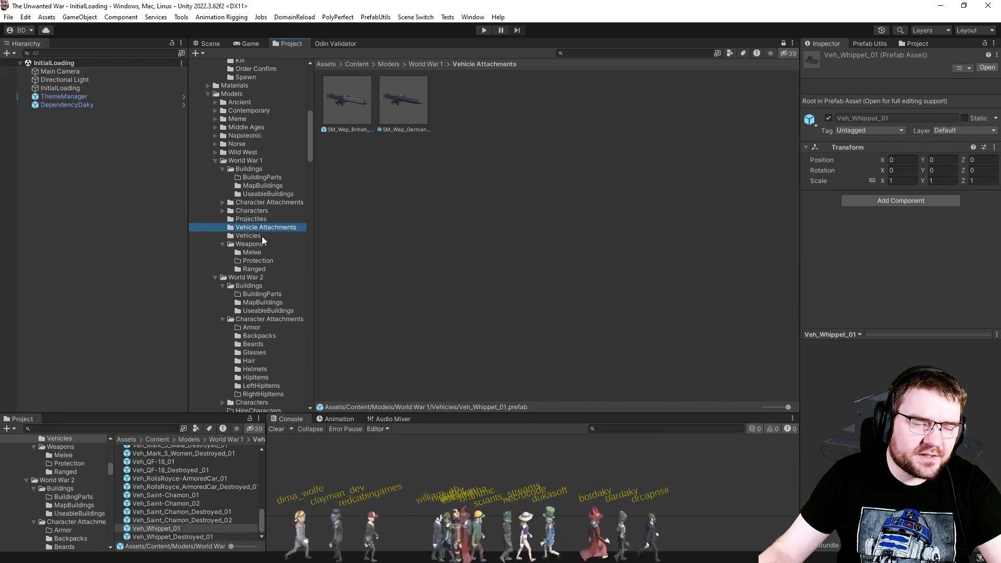
click(263, 238)
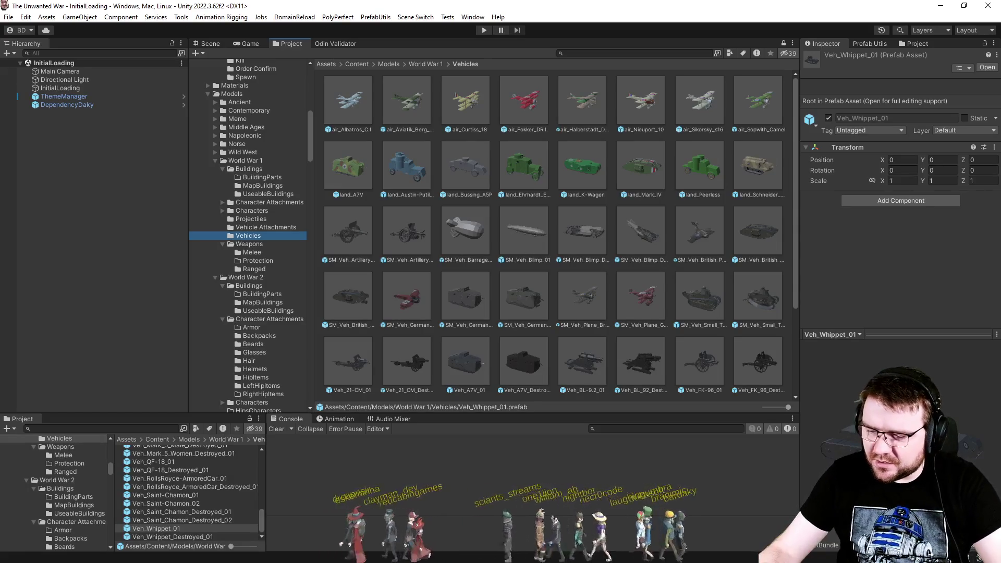
key(alt+Tab)
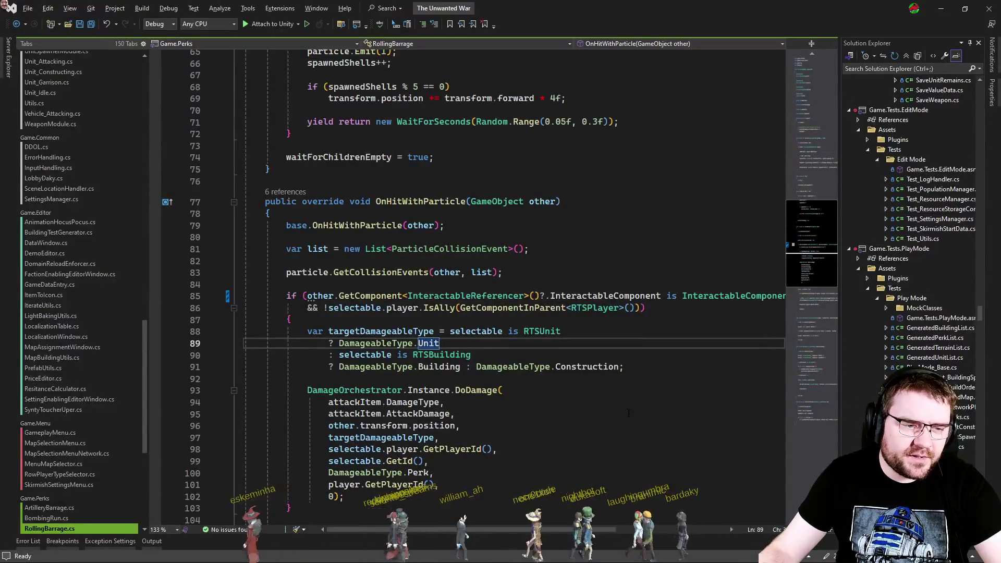
Step: Check the DoDamage arguments on line 94, then open TerrainCollisionSubscriber.cs via a 'terraincoll' search
click(604, 407)
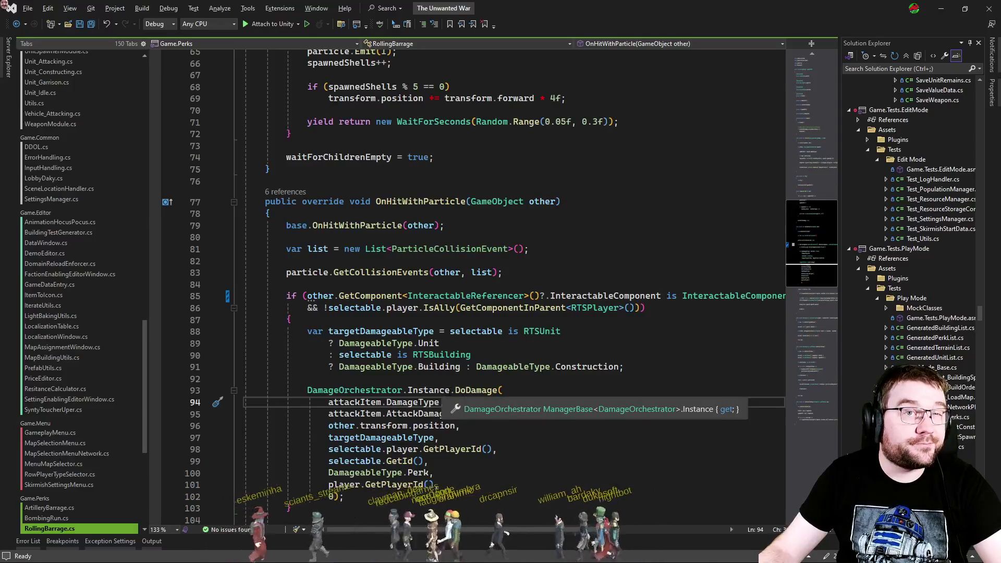
drag(144, 386, 180, 142)
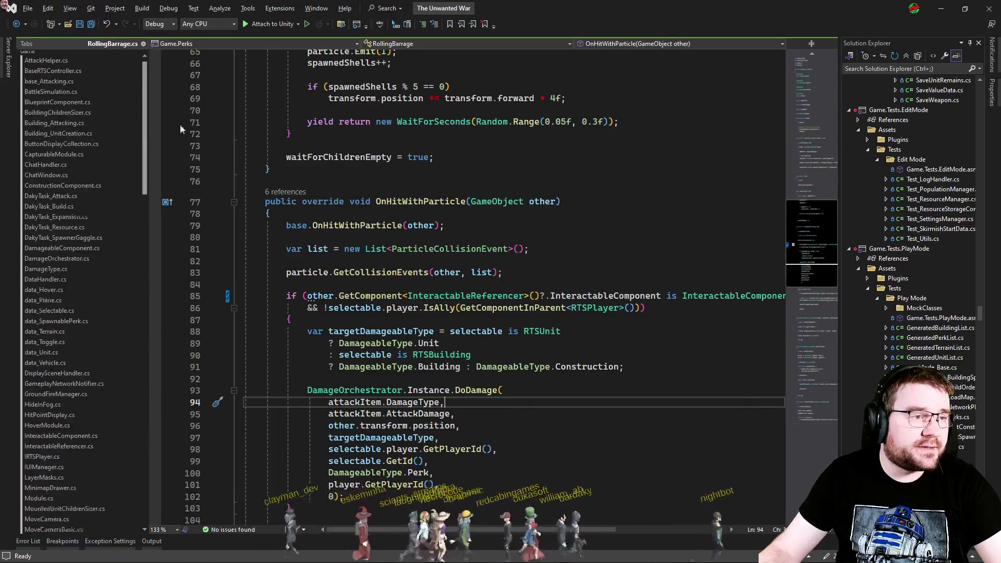
key(ctrl+t)
text(terraincoll)
key(Return)
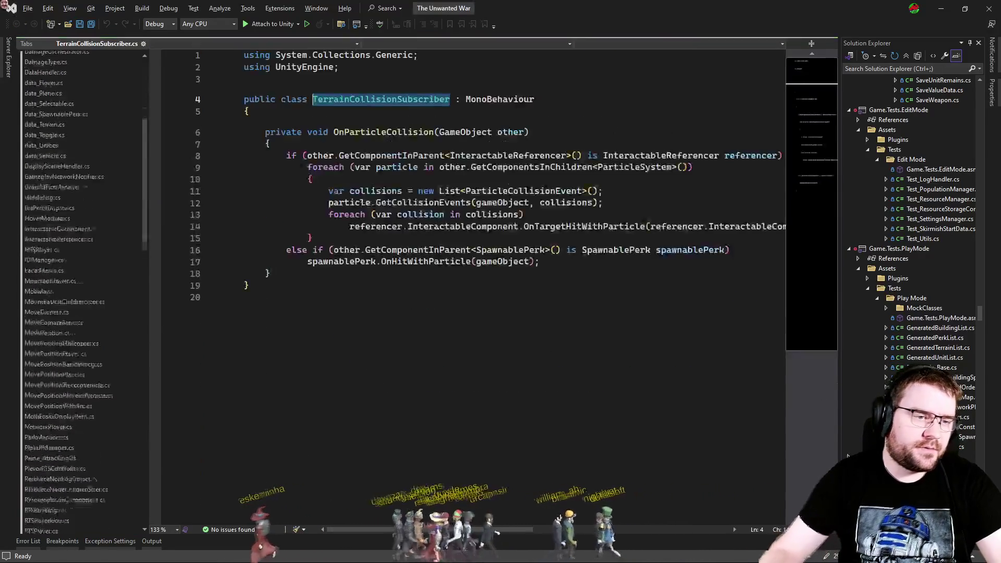
key(ctrl+End)
key(shift+Up)
key(shift+Up)
key(shift+Up)
click(536, 355)
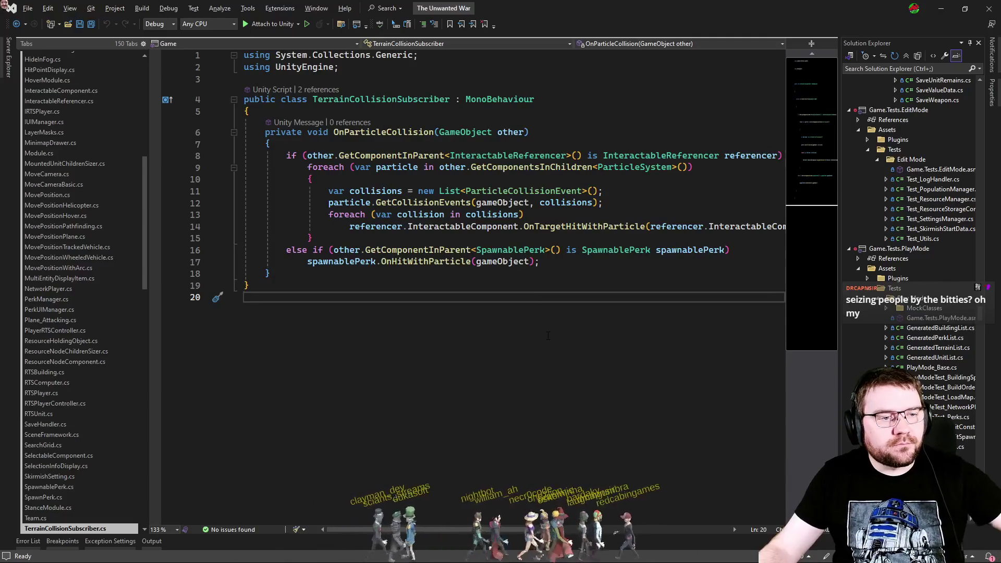
Step: Show the class's 2 references and jump to MapBuildingUtils.cs line 265
click(448, 99)
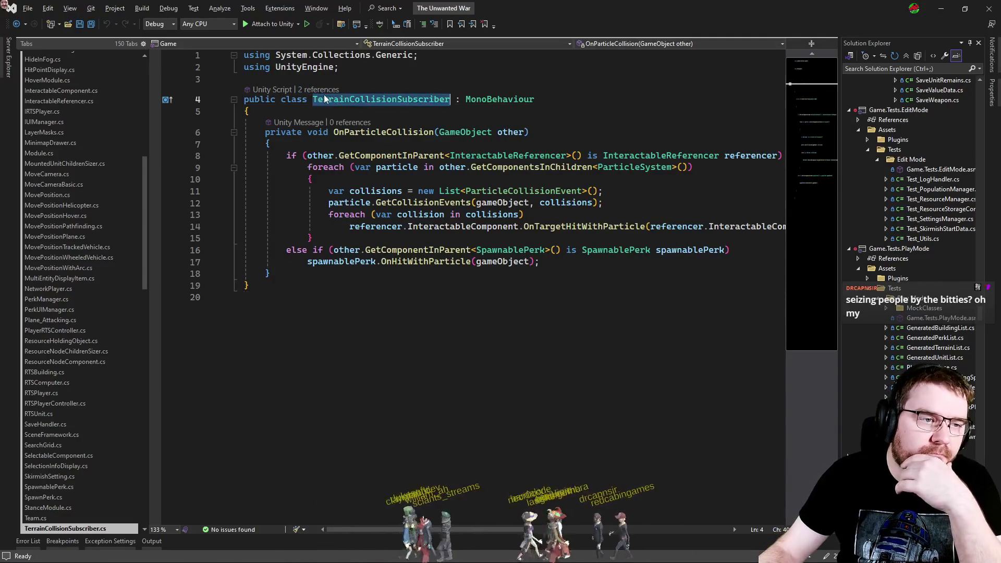
click(318, 89)
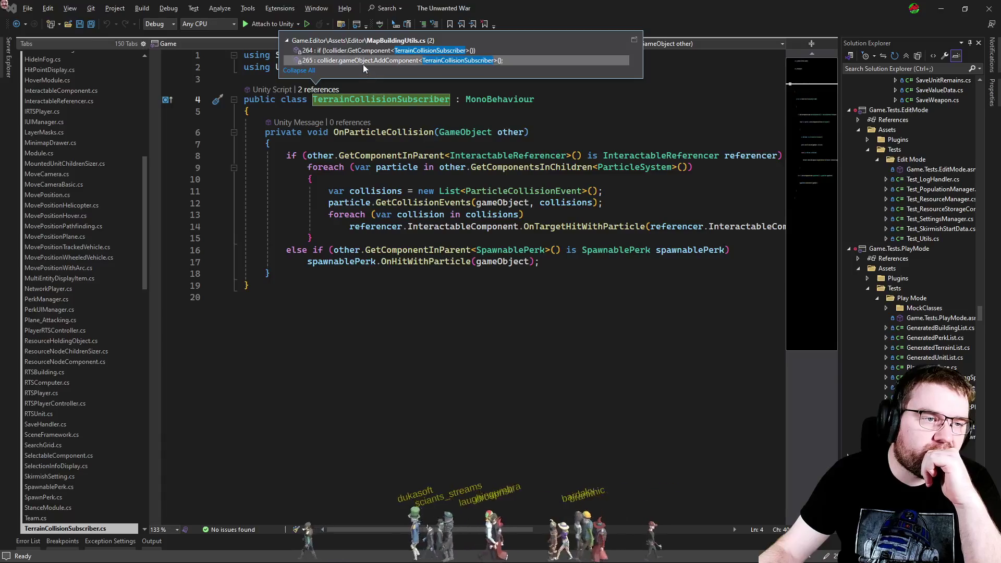
double_click(380, 62)
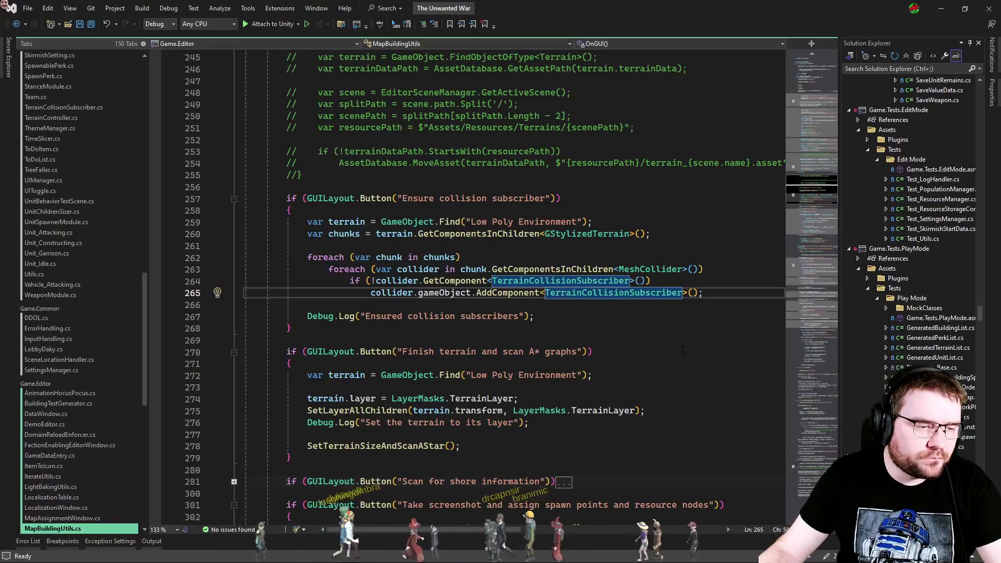
Step: Visit the TerrainCollisionSubscriber definition, then return to MapBuildingUtils.cs line 266
key(F12)
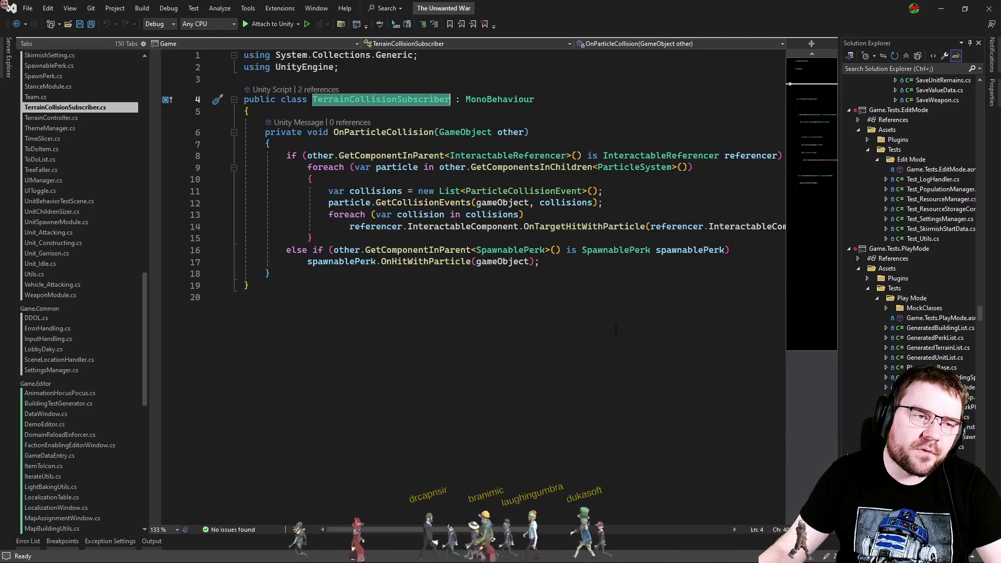
click(616, 329)
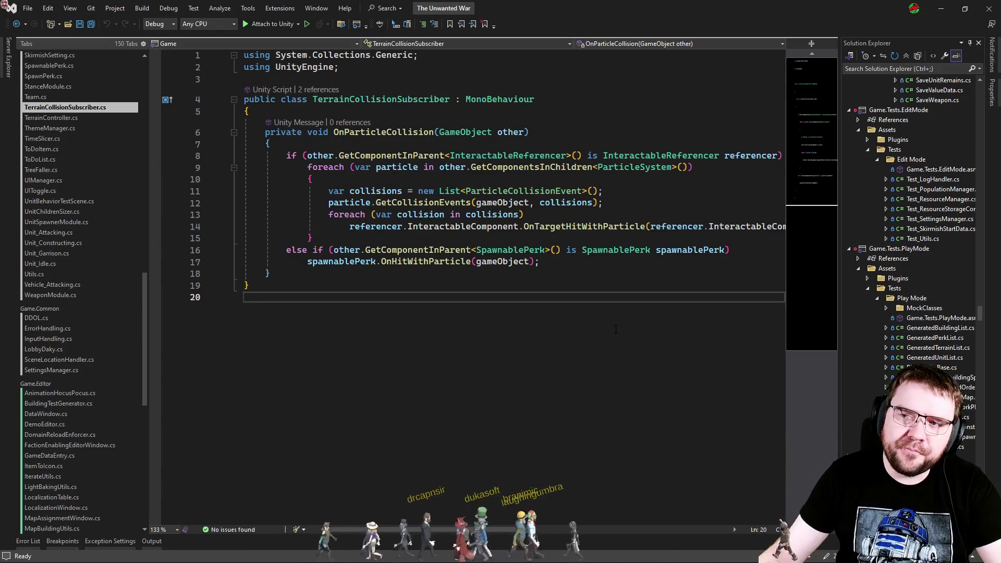
key(ctrl+Tab)
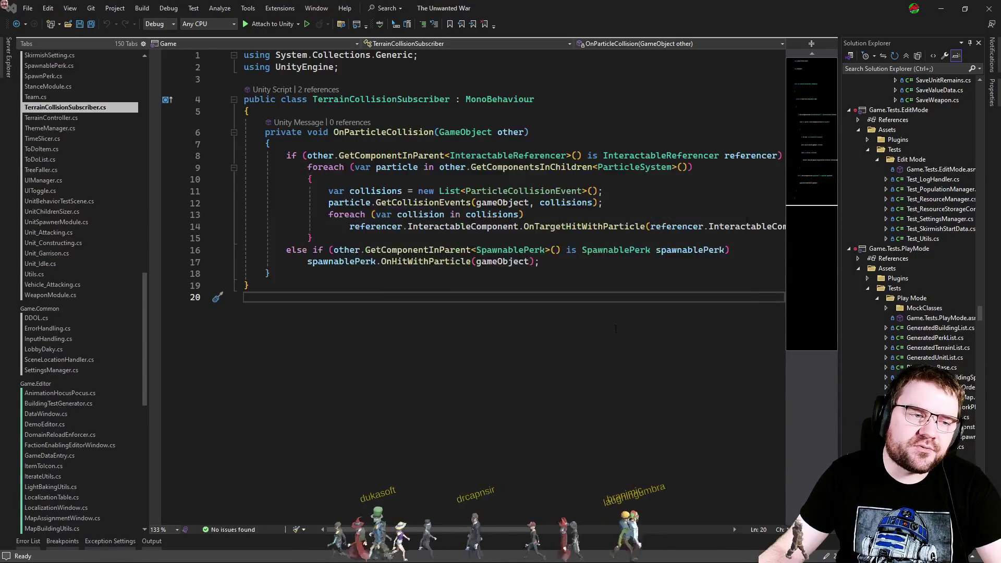
click(592, 317)
click(596, 309)
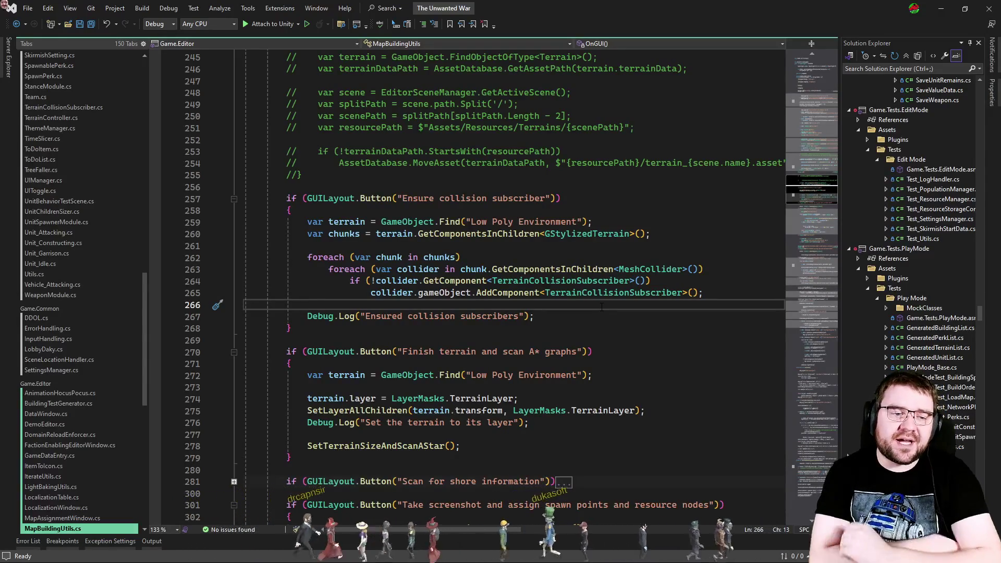
Step: Review TerrainCollisionSubscriber's OnParticleCollision and follow the OnTargetHitWithParticle definition
ctrl+click(642, 294)
double_click(608, 267)
click(553, 262)
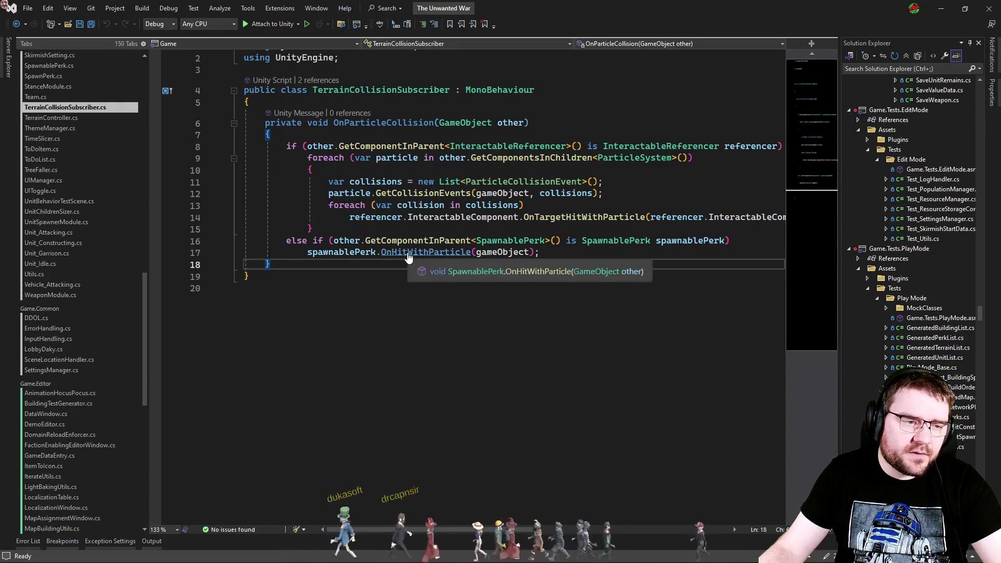
key(Down)
ctrl+click(536, 218)
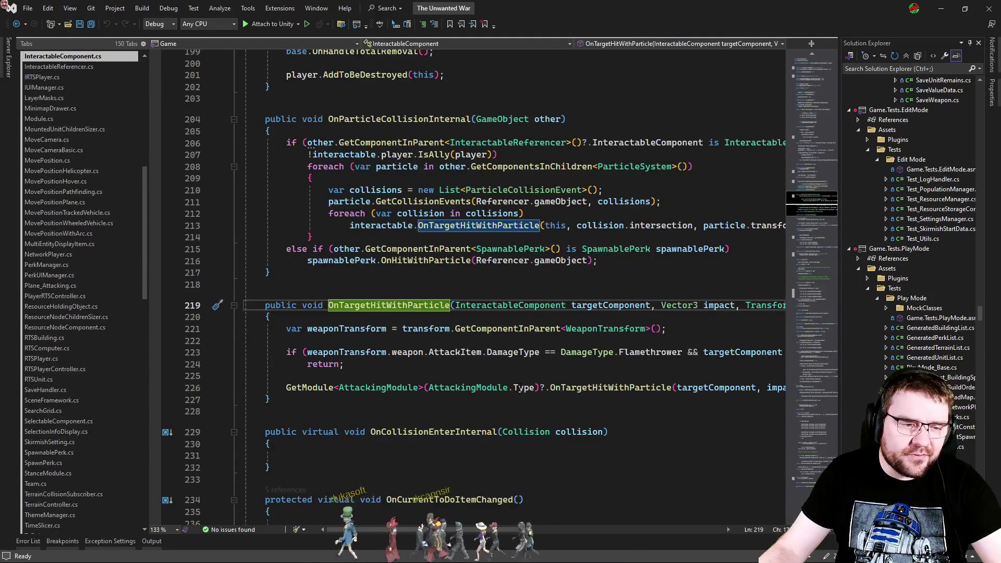
key(ctrl+minus)
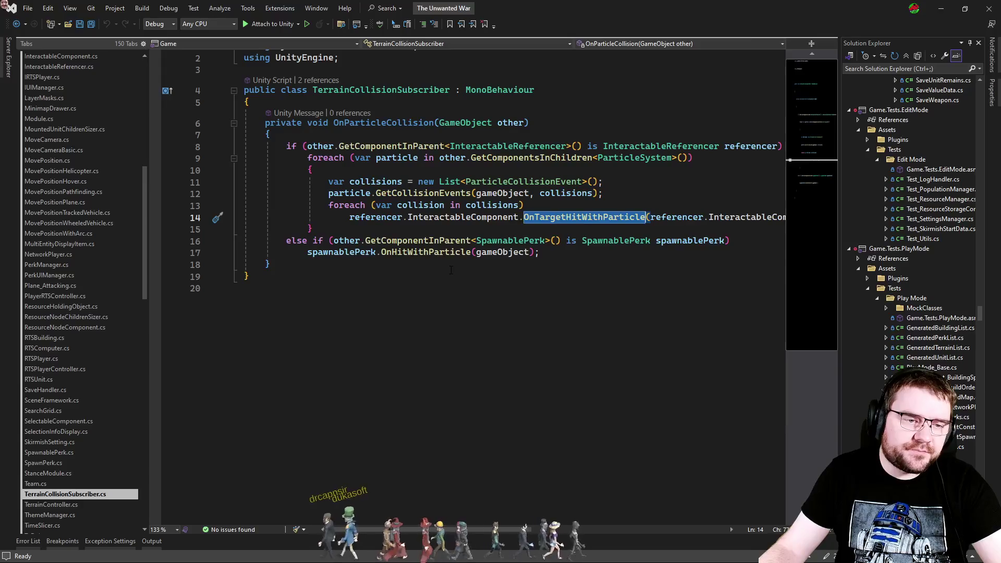
click(450, 267)
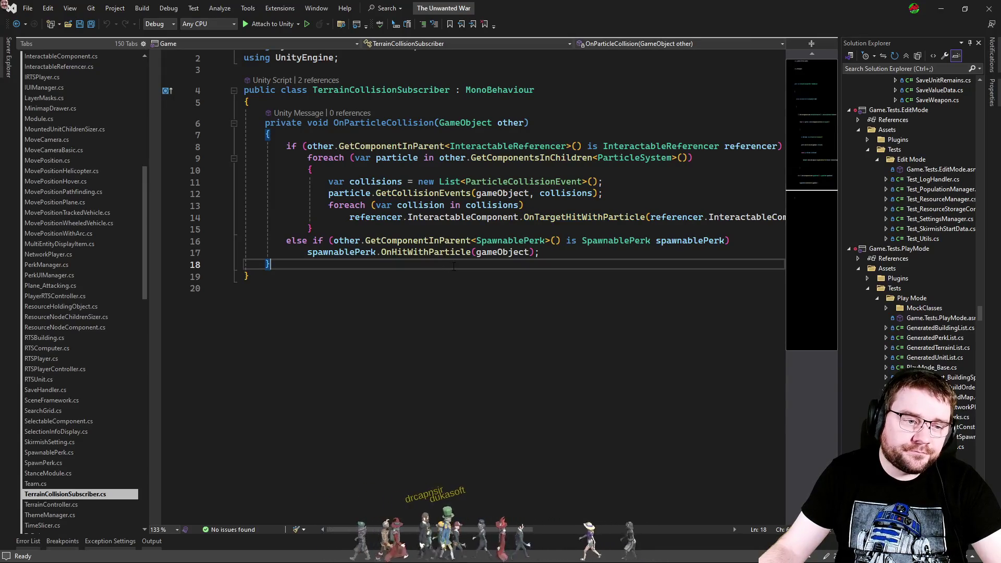
Step: Follow OnHitWithParticle to its empty virtual method in SpawnablePerk.cs
ctrl+click(439, 253)
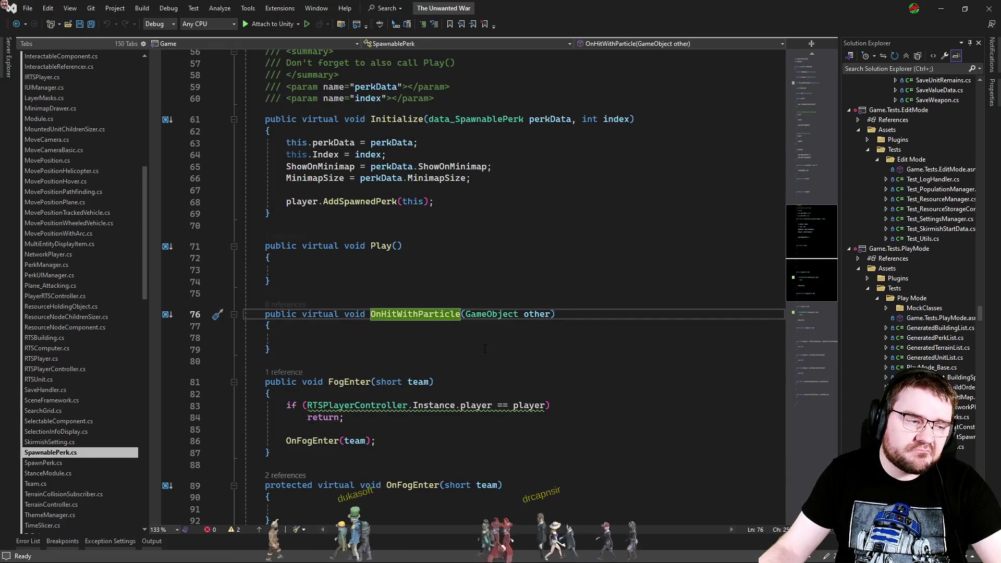
scroll(485, 348, down, 2)
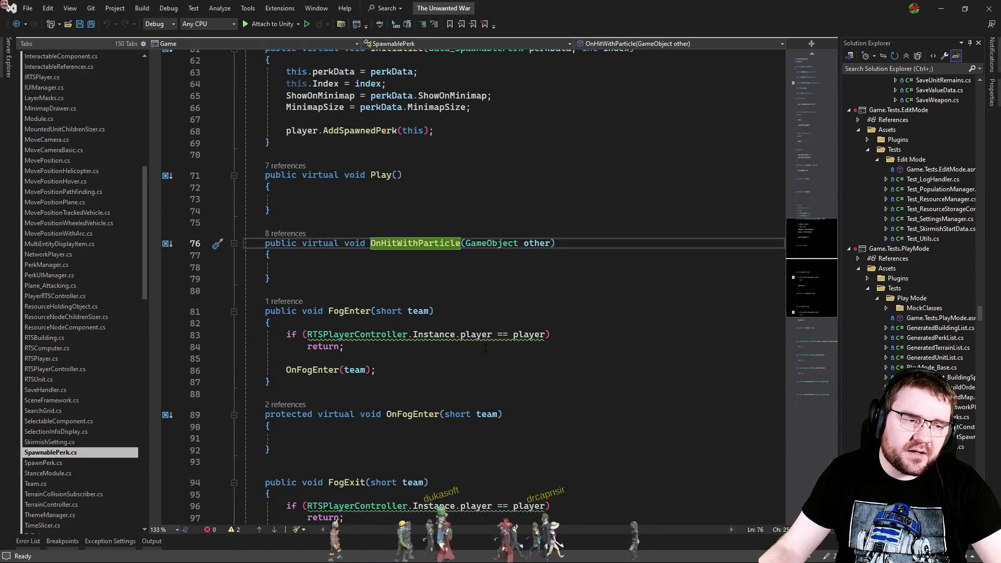
click(431, 276)
click(430, 272)
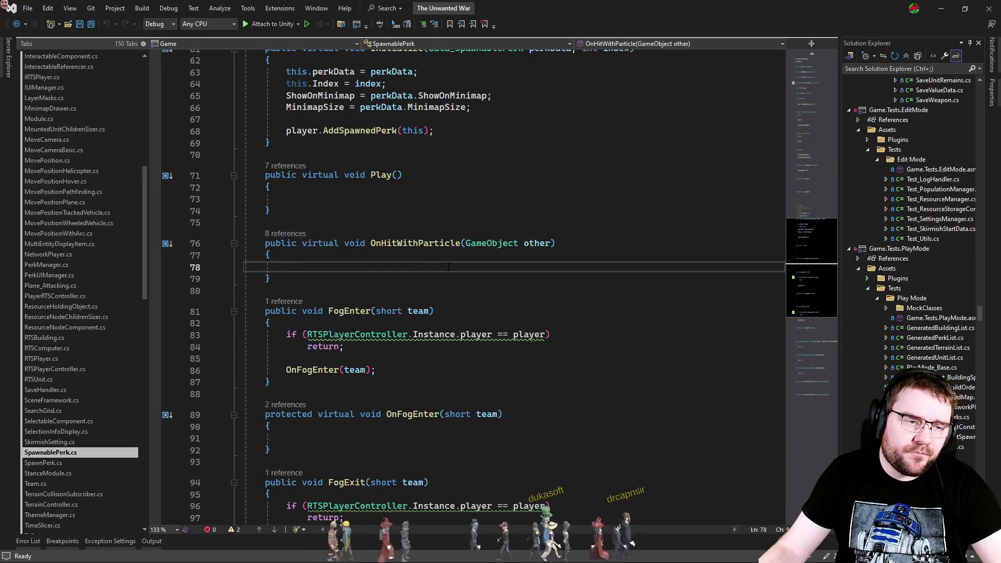
key(ctrl+Tab)
key(ctrl+Tab)
key(ctrl+Tab)
key(ctrl+Tab)
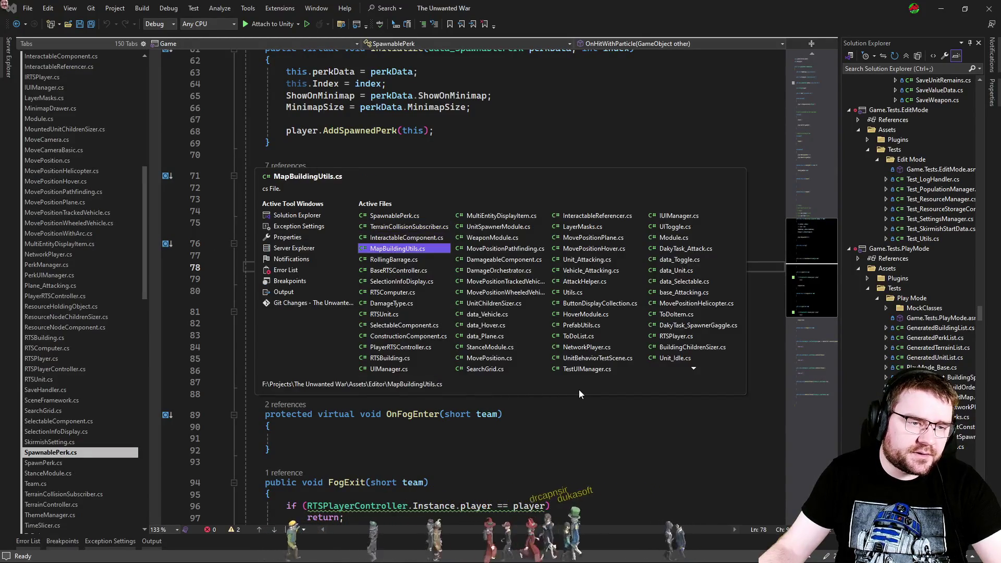
Step: Review RollingBarrage.cs's foreach collision loop (lines 104–115), then code-search 'interactablecom'
scroll(577, 383, down, 2)
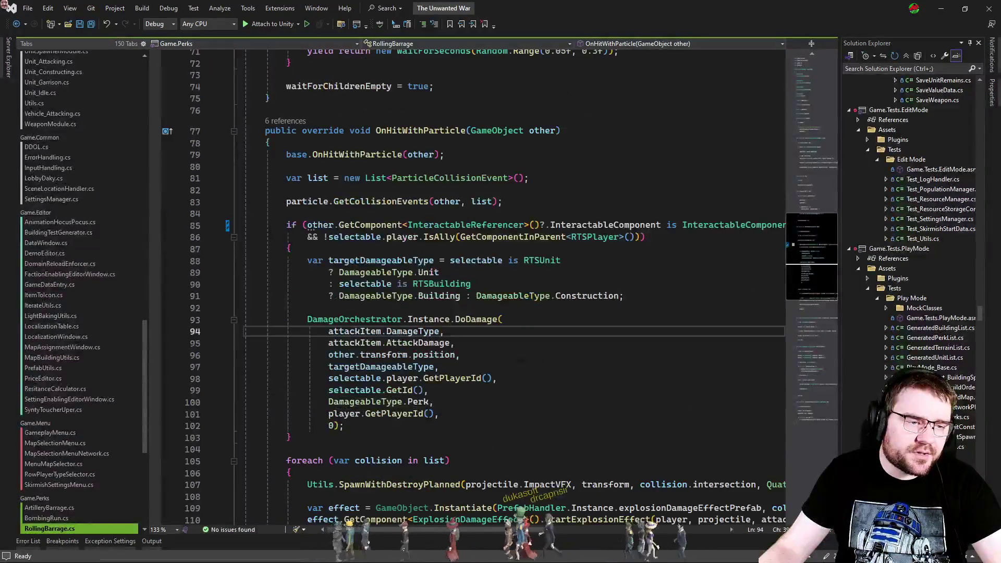
scroll(408, 363, down, 6)
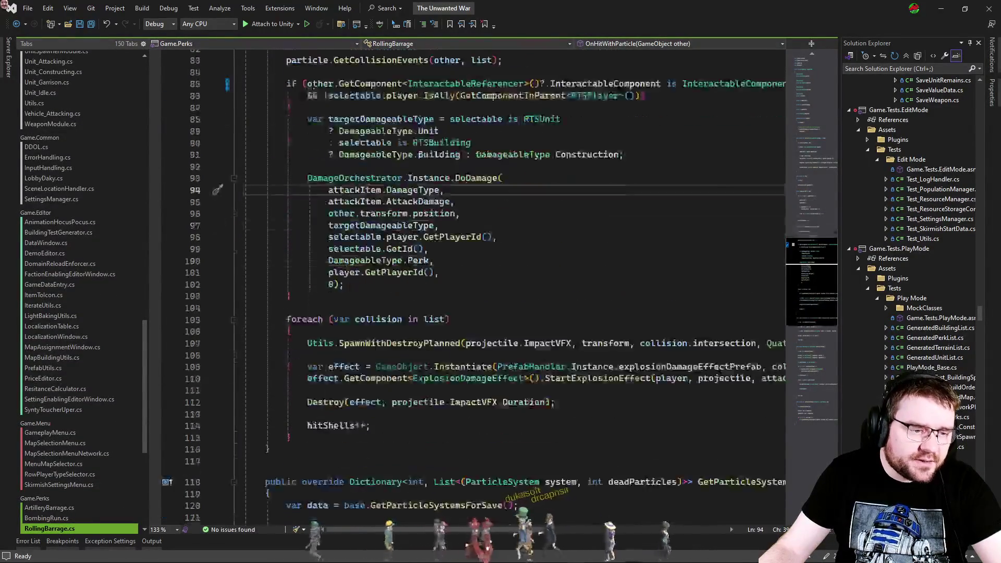
click(409, 363)
key(shift+Up)
key(shift+Up)
key(shift+Up)
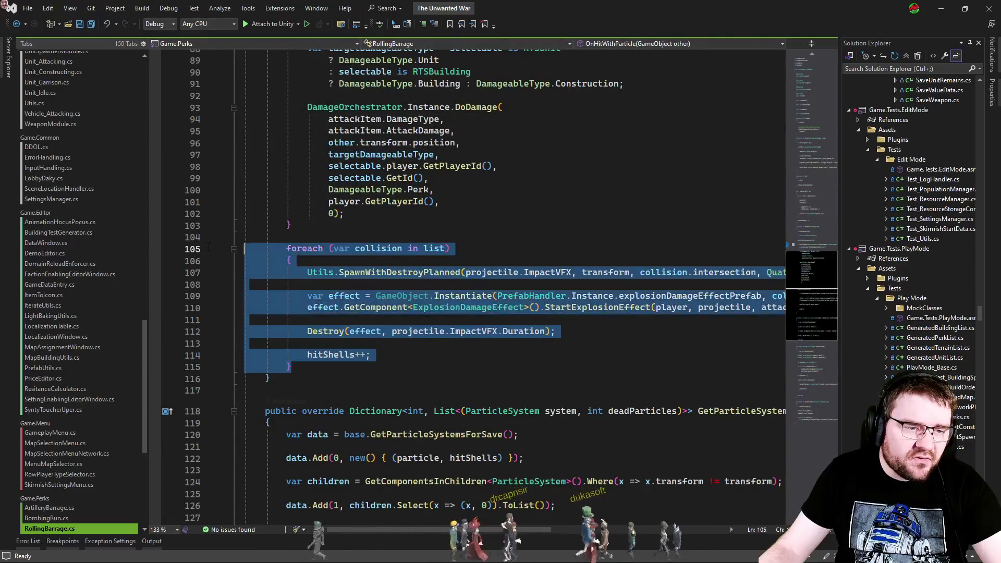
mouse_move(449, 531)
mouse_down()
mouse_move(491, 530)
mouse_move(392, 527)
mouse_move(508, 517)
mouse_move(399, 514)
mouse_up()
click(407, 320)
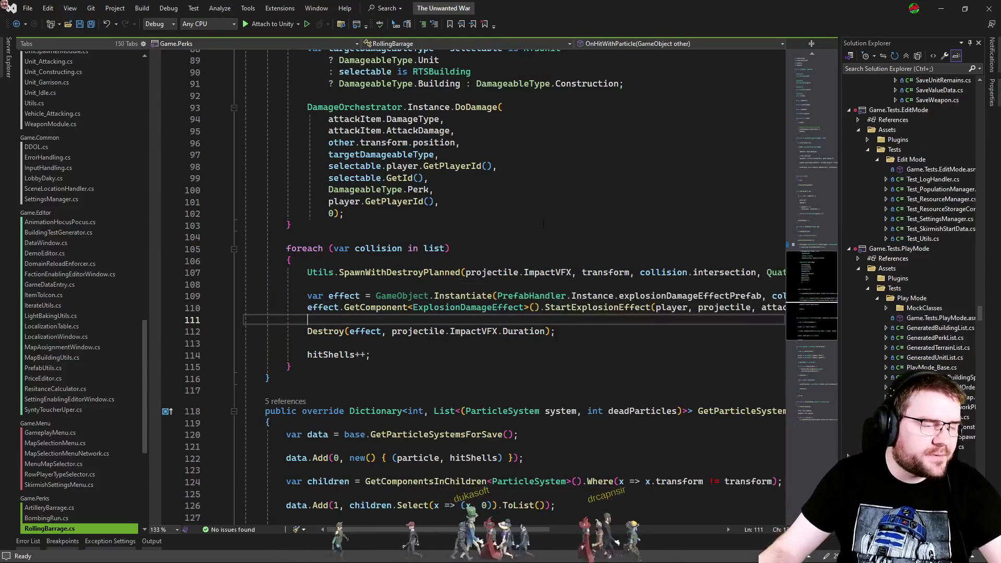
key(ctrl+t)
text(interactablecom)
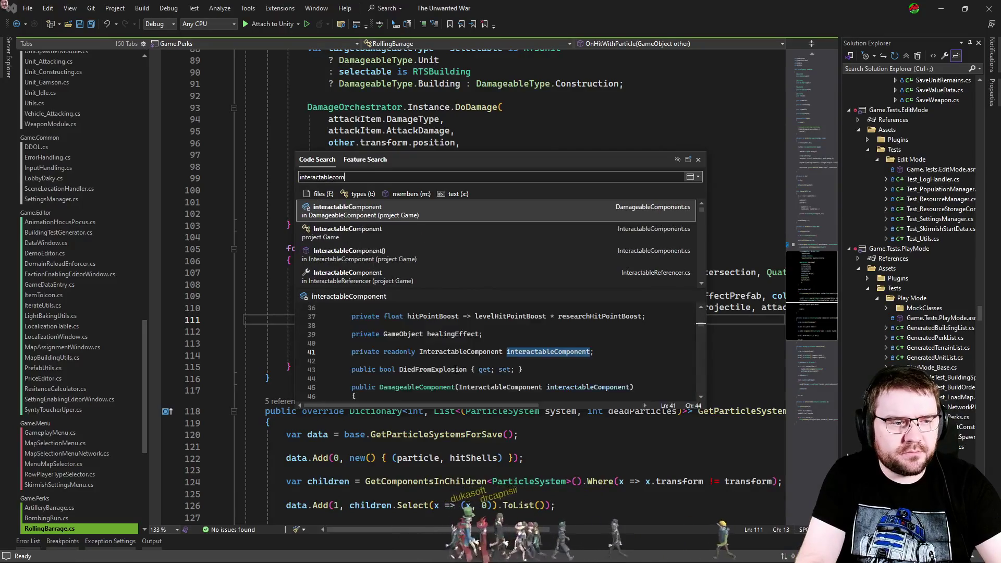
Step: Open InteractableComponent.cs and review its OnParticleCollisionInternal handling on lines 204–217
key(Down)
key(Return)
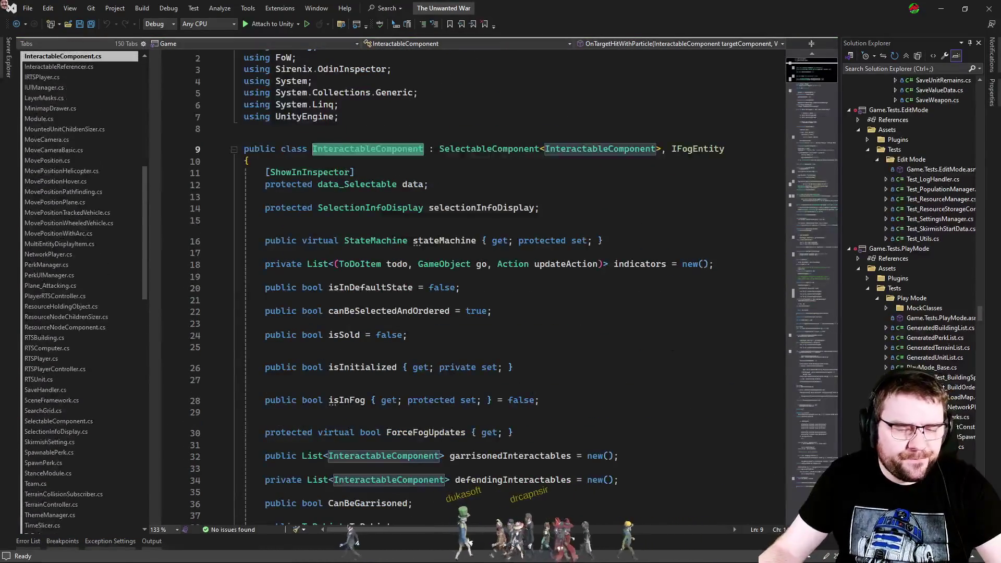
key(ctrl+shift+f)
text(particle)
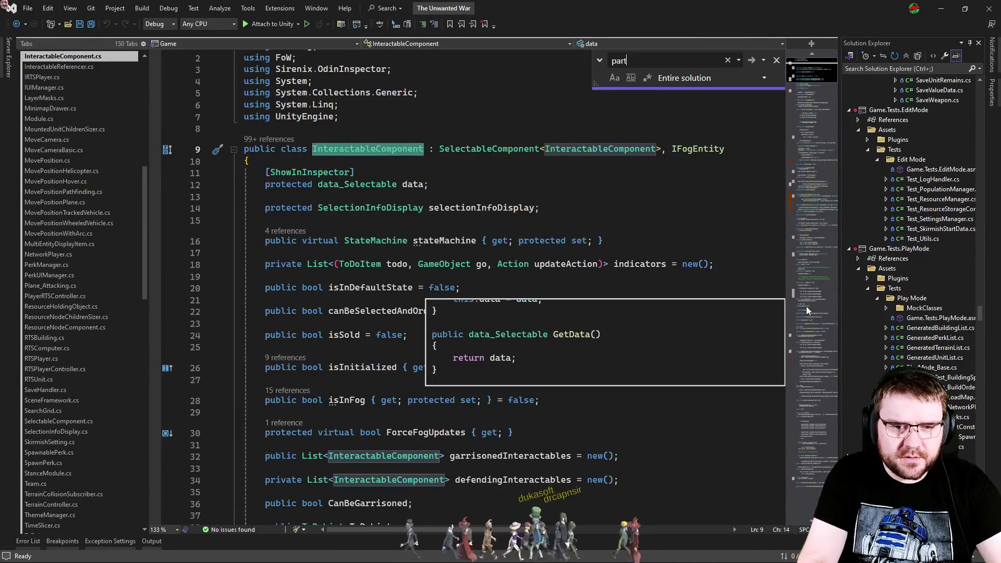
click(802, 201)
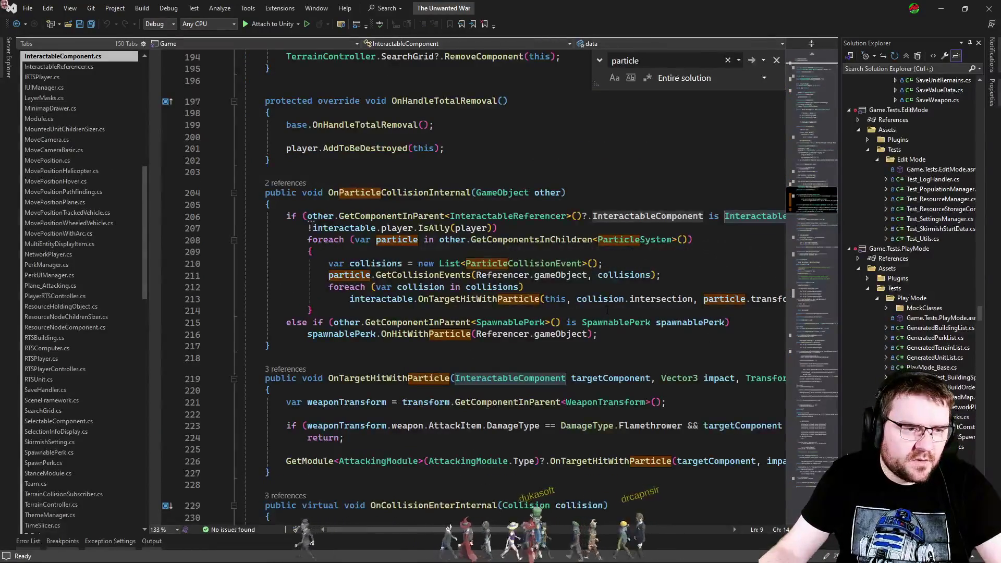
drag(405, 347, 313, 192)
click(601, 355)
key(Escape)
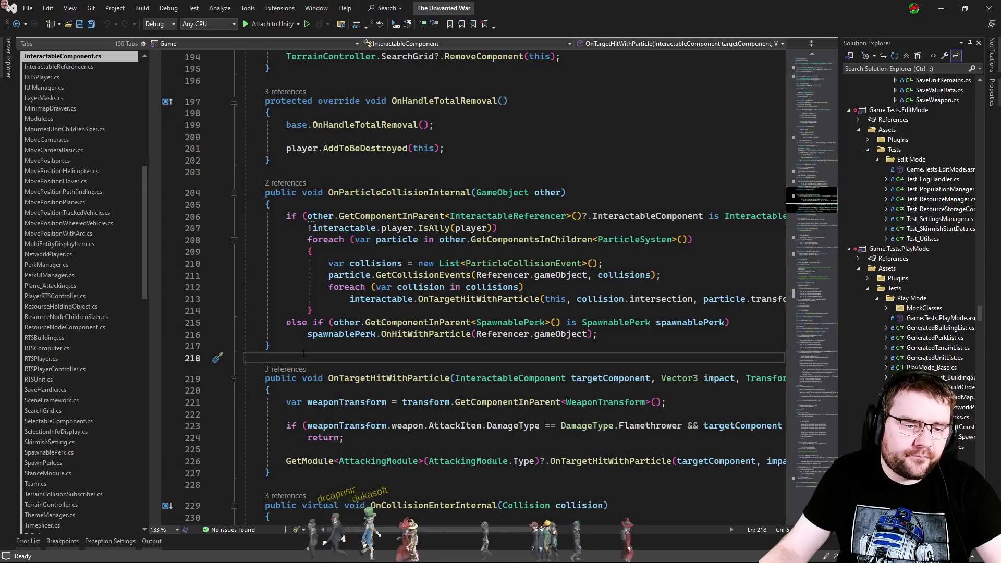
Step: Read AttackingModule's impact-effect spawning (lines 99–115), close it, and return to Unity
ctrl+click(619, 461)
scroll(478, 370, down, 7)
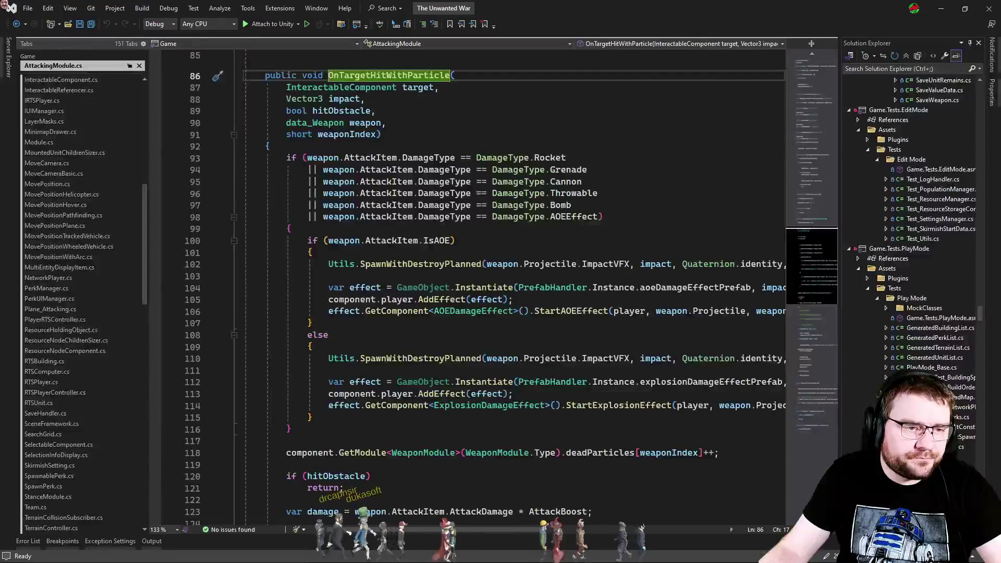
drag(458, 422, 245, 229)
click(534, 347)
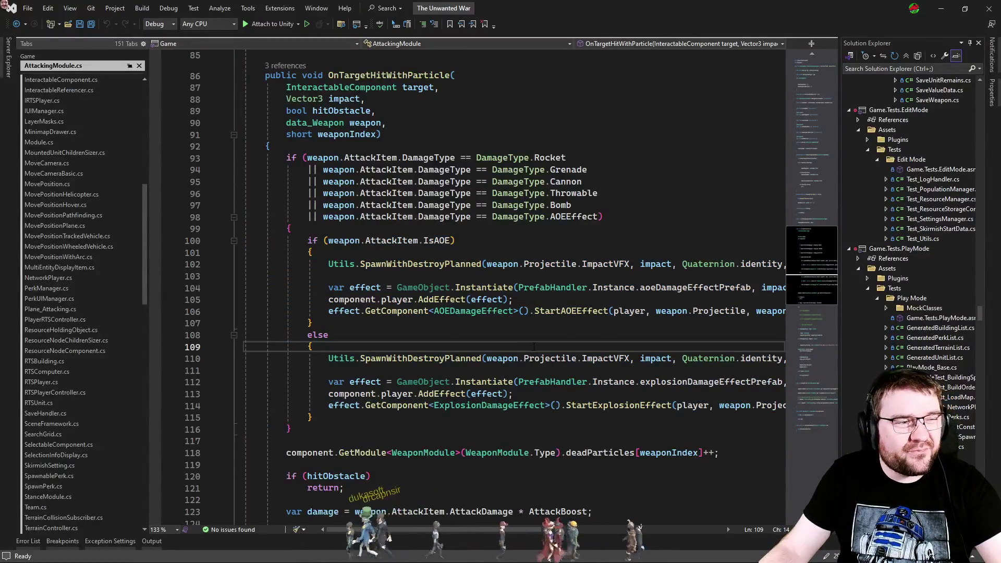
key(ctrl+F4)
click(473, 360)
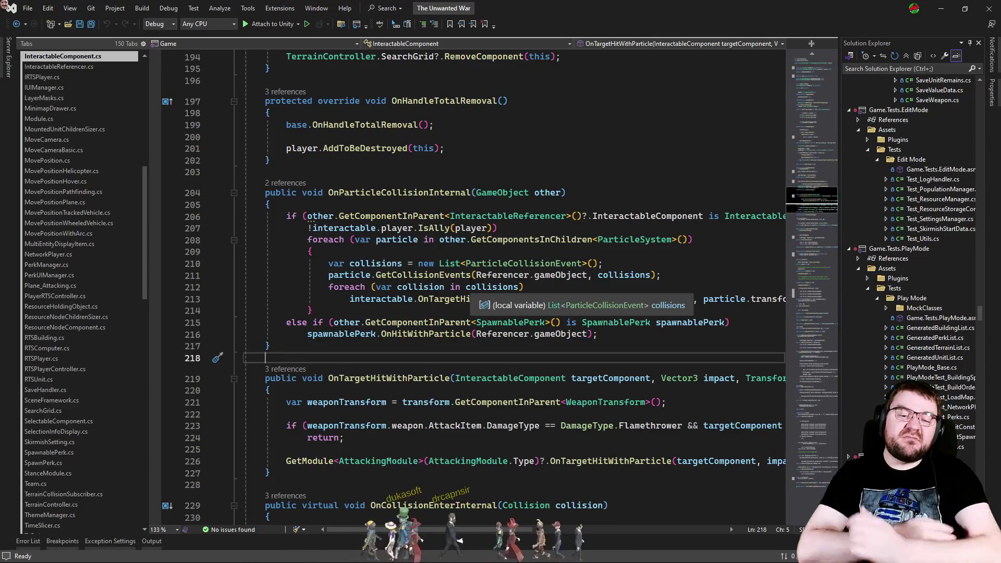
key(alt+Tab)
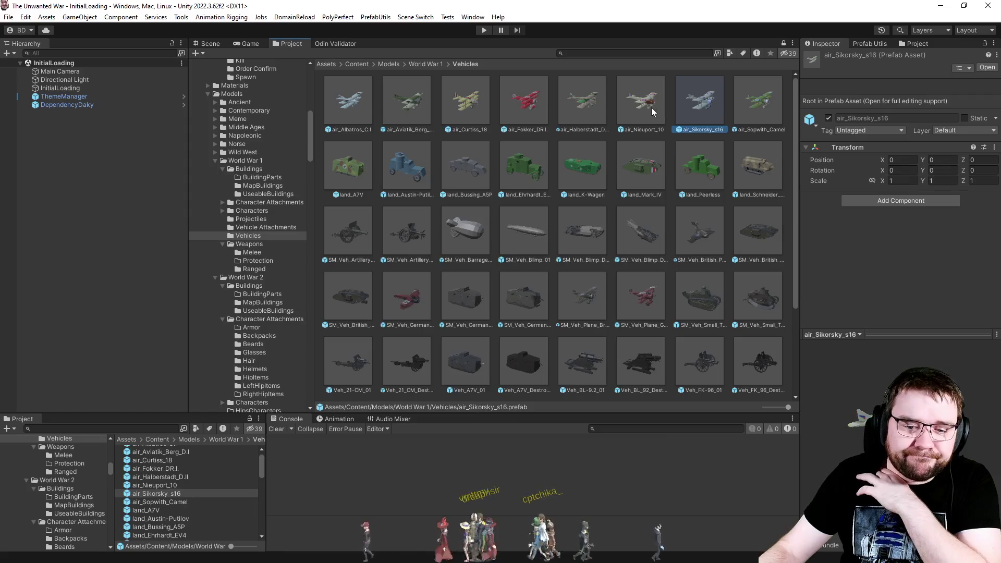
Step: Preview the Halberstadt D.II and Sopwith Camel prefabs, then open SM_Veh_Plane_British_WW1_01 in prefab mode
click(594, 111)
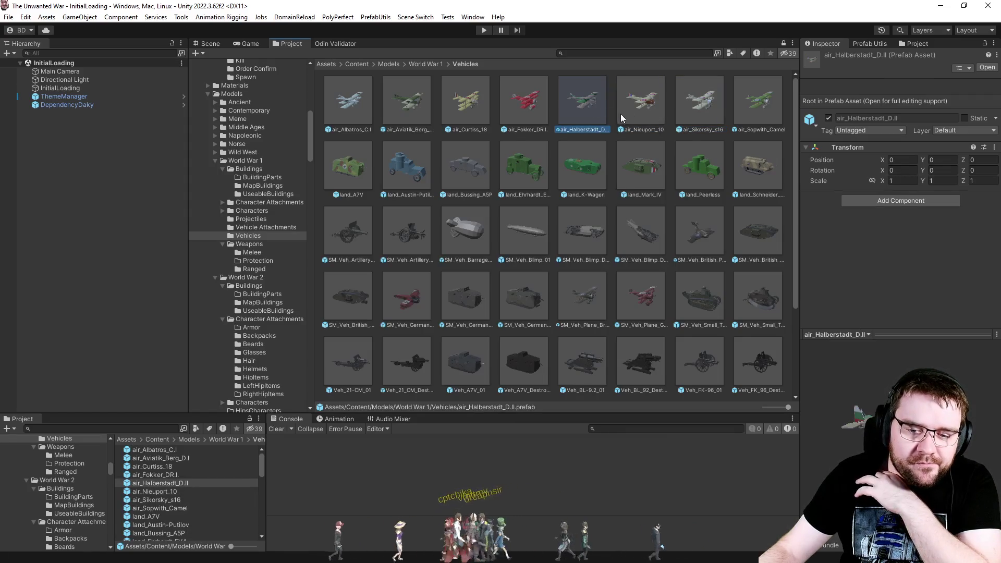
click(749, 124)
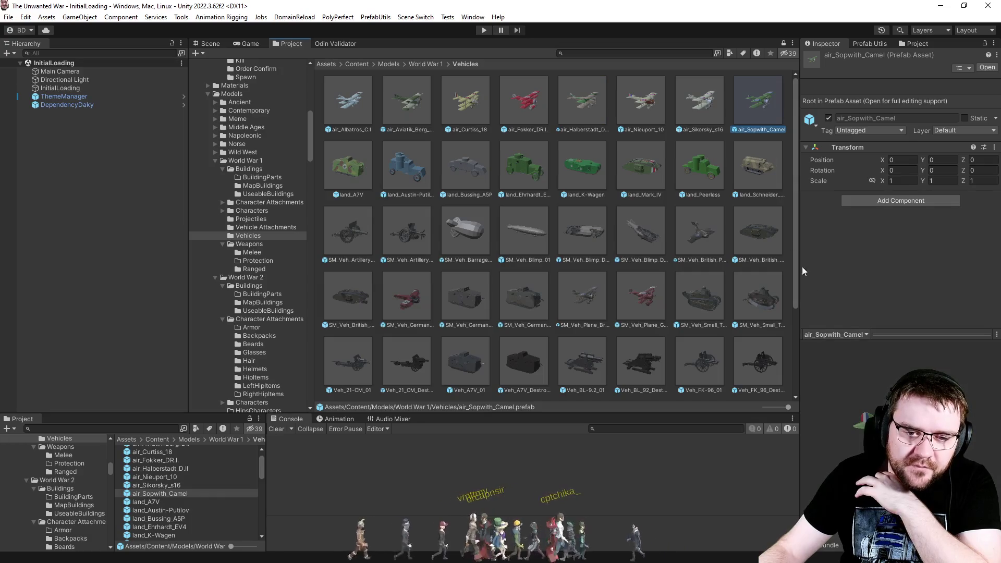
click(582, 293)
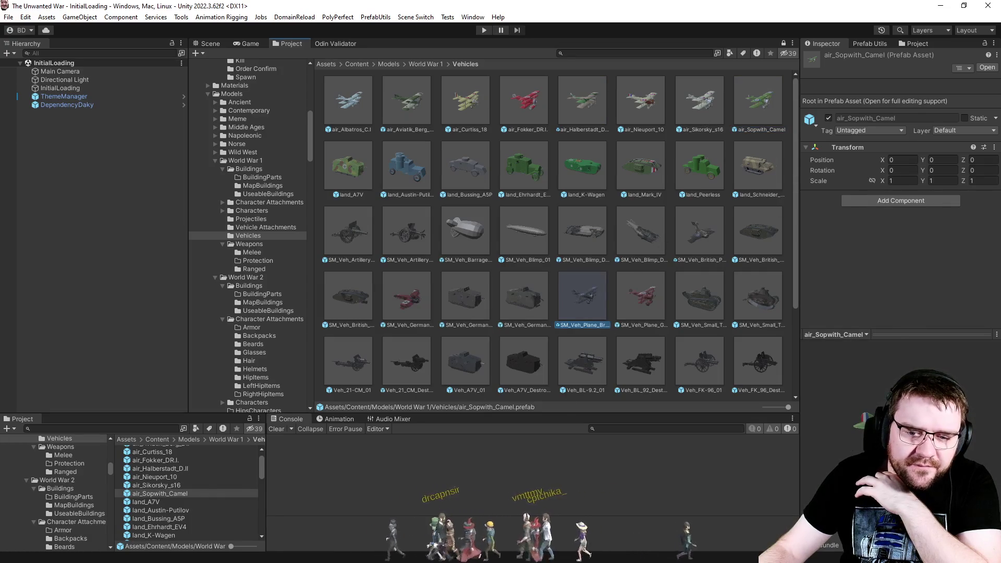
double_click(582, 293)
Step: Orbit the Scene view in close around the British biplane's wings and cockpit
click(212, 44)
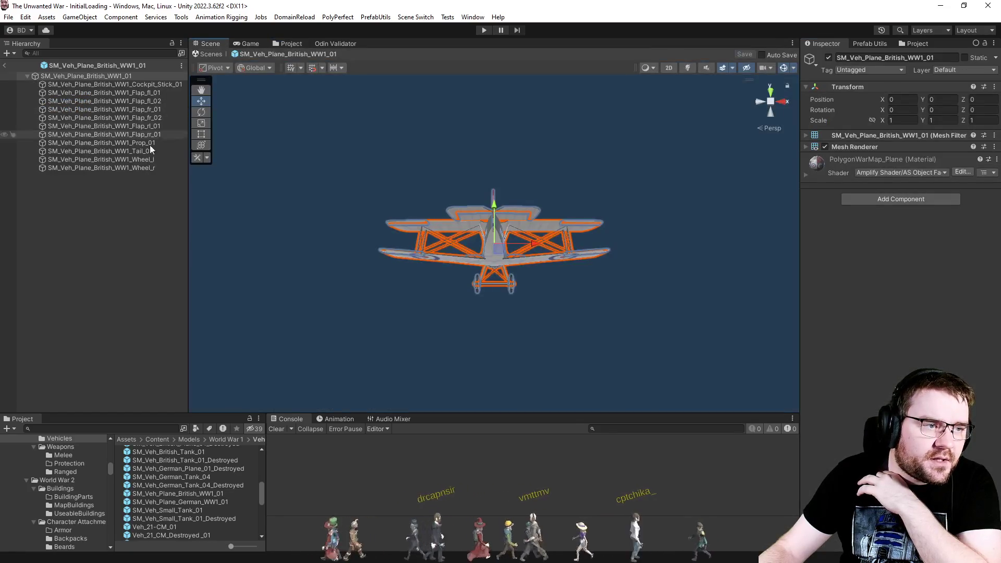
mouse_move(559, 192)
mouse_down()
mouse_move(520, 151)
mouse_move(664, 157)
mouse_move(809, 211)
mouse_move(703, 261)
mouse_move(669, 259)
mouse_up()
mouse_move(393, 275)
mouse_down()
mouse_move(365, 257)
mouse_move(416, 257)
mouse_move(380, 299)
mouse_move(352, 303)
mouse_move(365, 304)
mouse_move(346, 376)
mouse_move(549, 225)
mouse_up()
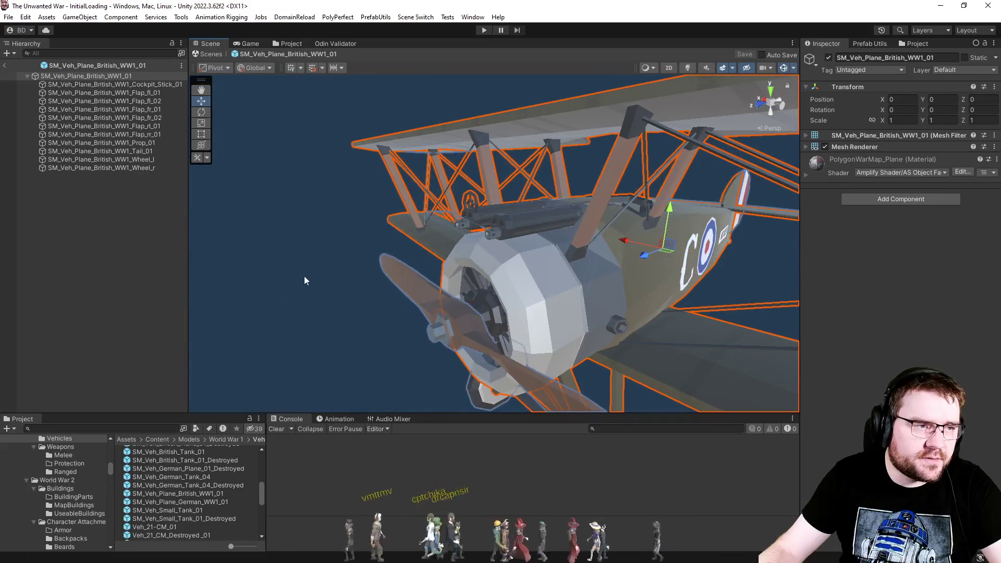
click(352, 285)
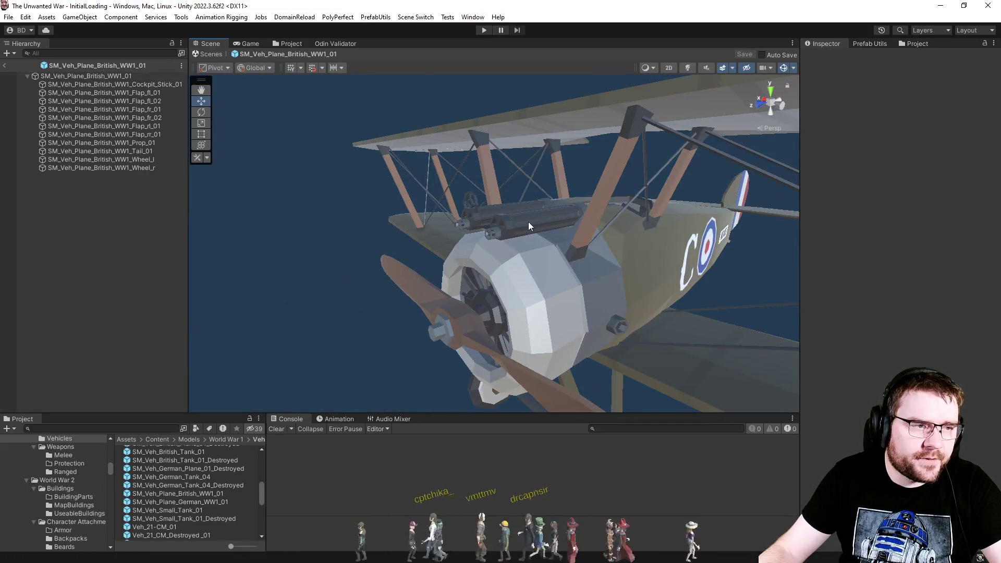
click(528, 221)
click(338, 273)
mouse_move(338, 273)
mouse_down()
mouse_move(409, 249)
mouse_move(329, 278)
mouse_up()
Step: Exit prefab mode back to the InitialLoading scene and bring up Visual Studio's code search
click(4, 66)
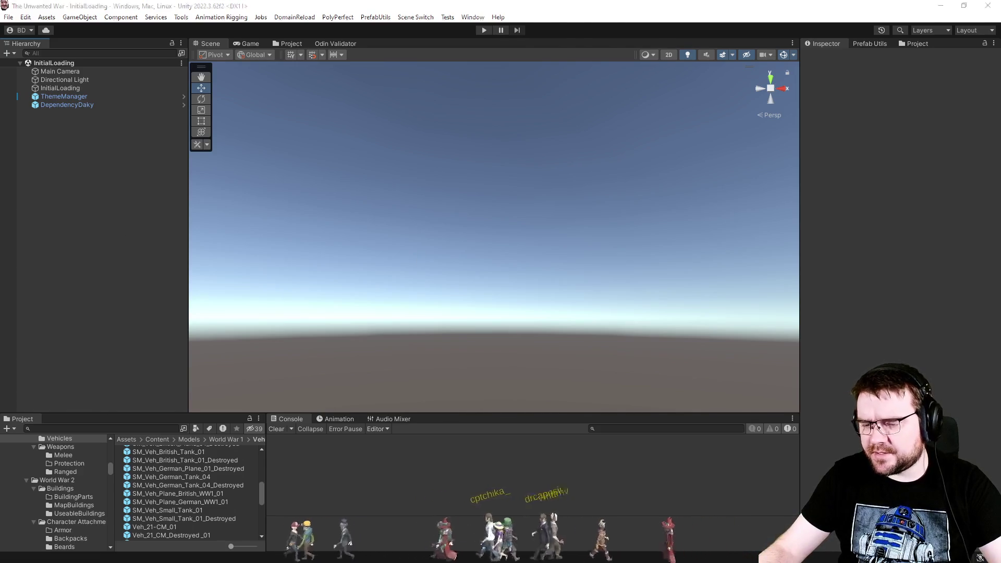
key(alt+Tab)
key(ctrl+t)
Step: Search 'data', open data_Weapon.cs and scroll its weapon fields, then return to Unity
text(data_)
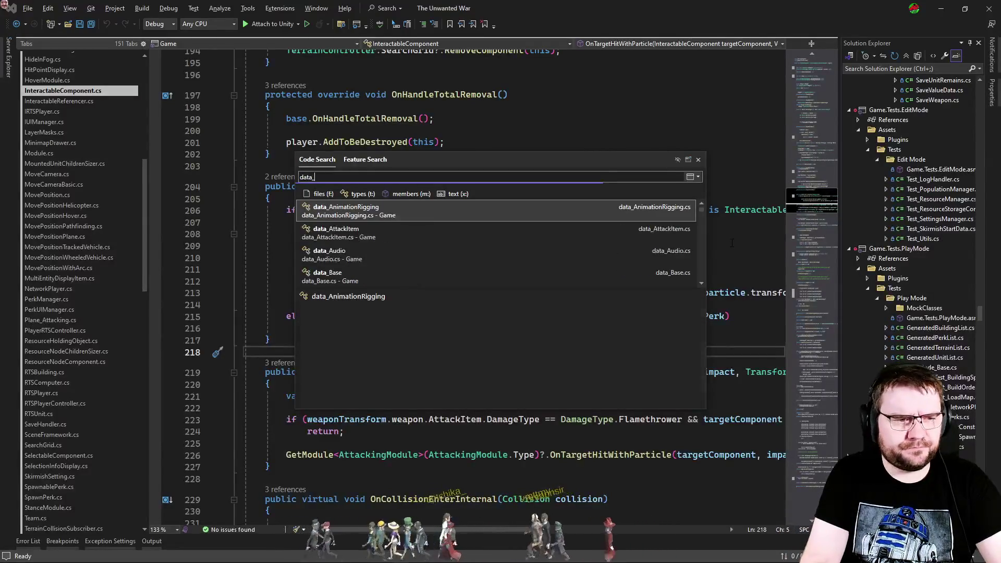
key(Return)
scroll(649, 318, down, 10)
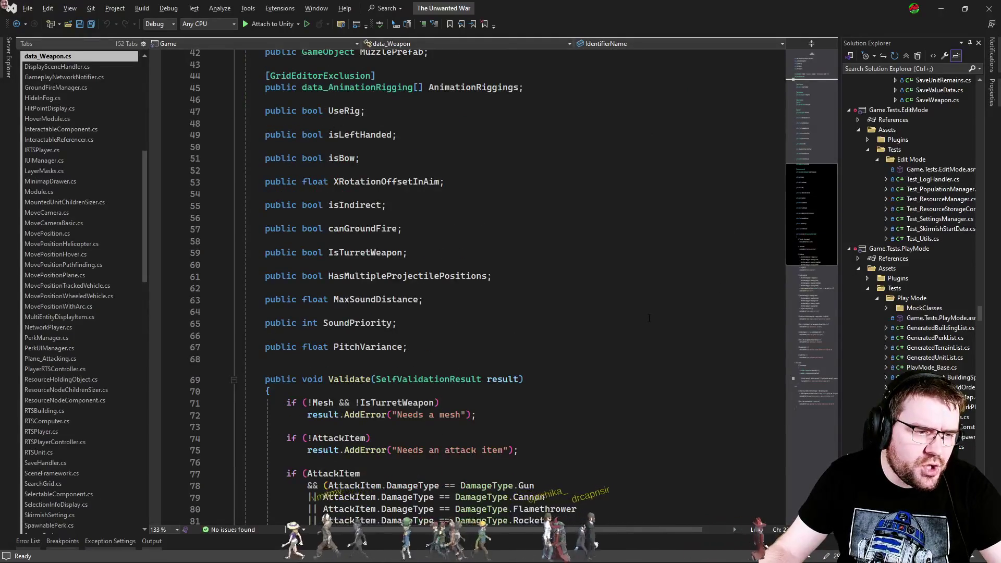
scroll(649, 318, up, 4)
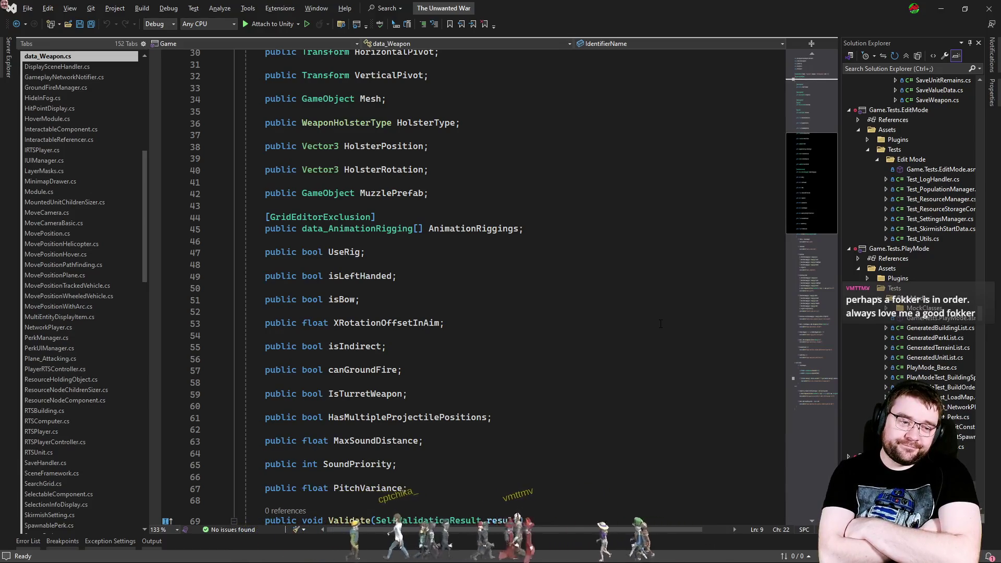
key(alt+Tab)
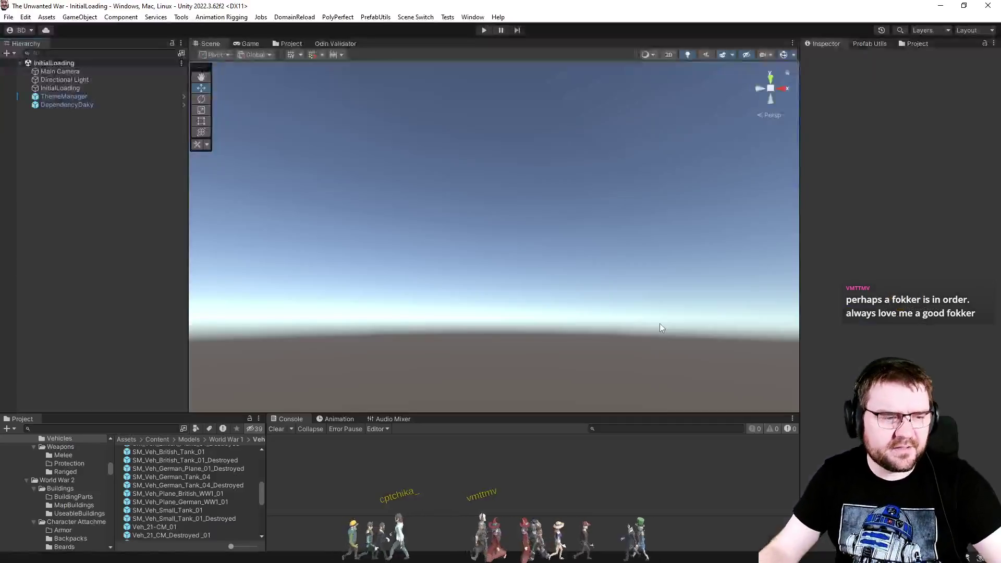
Step: Open the World War 1 Germany Fokker Dr. I resource folder and shrink its assets to list view
click(294, 45)
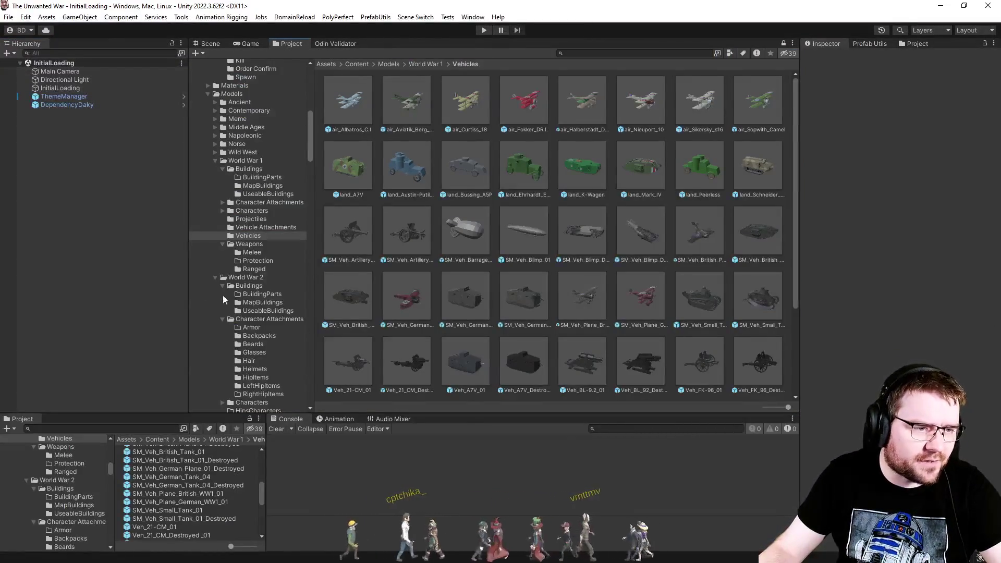
scroll(240, 292, down, 10)
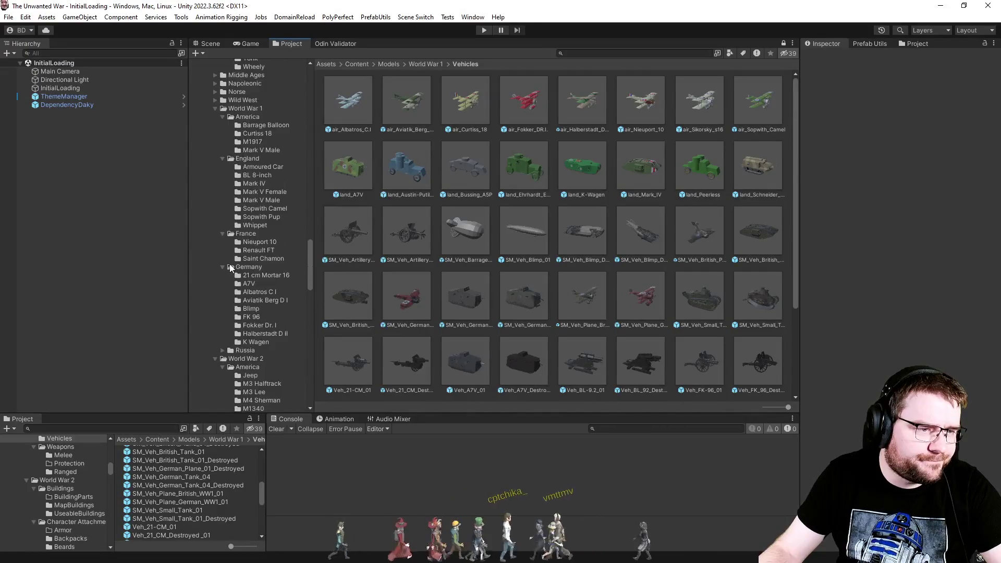
scroll(237, 277, down, 2)
scroll(240, 282, up, 2)
click(268, 324)
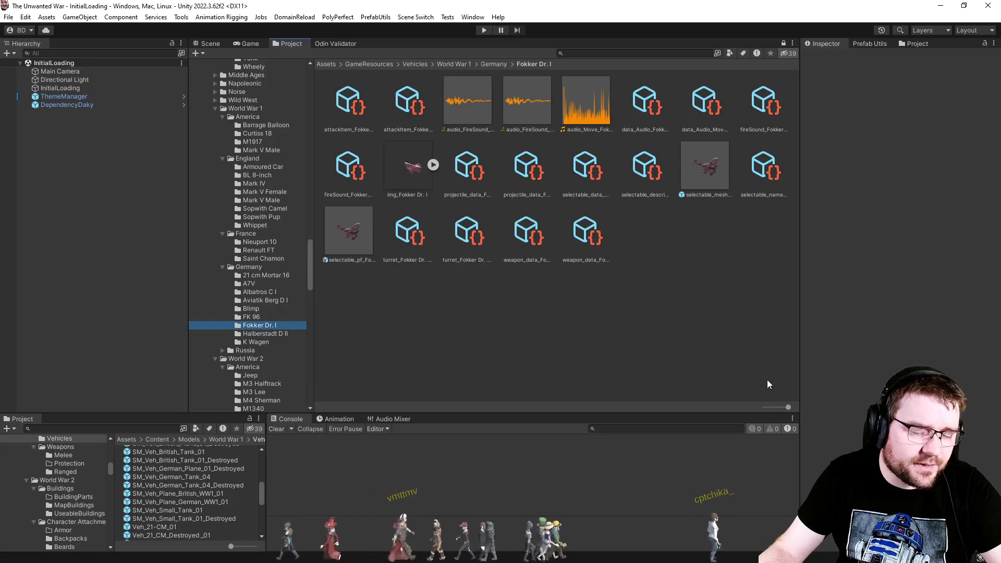
drag(788, 408, 765, 408)
click(383, 332)
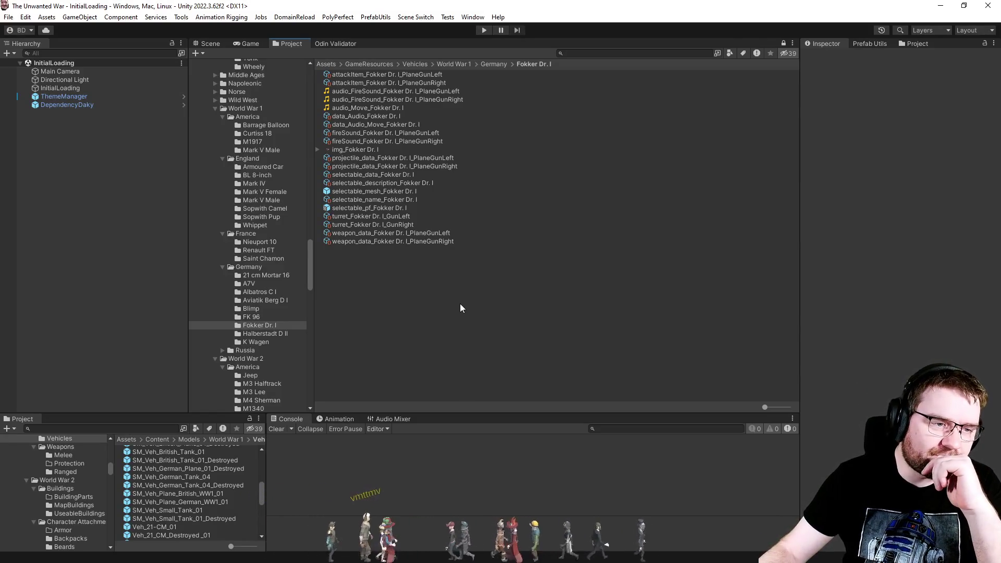
Step: Inspect the selectable_mesh_Fokker Dr. I asset and the PlaneGunLeft and PlaneGunRight weapon data
click(405, 192)
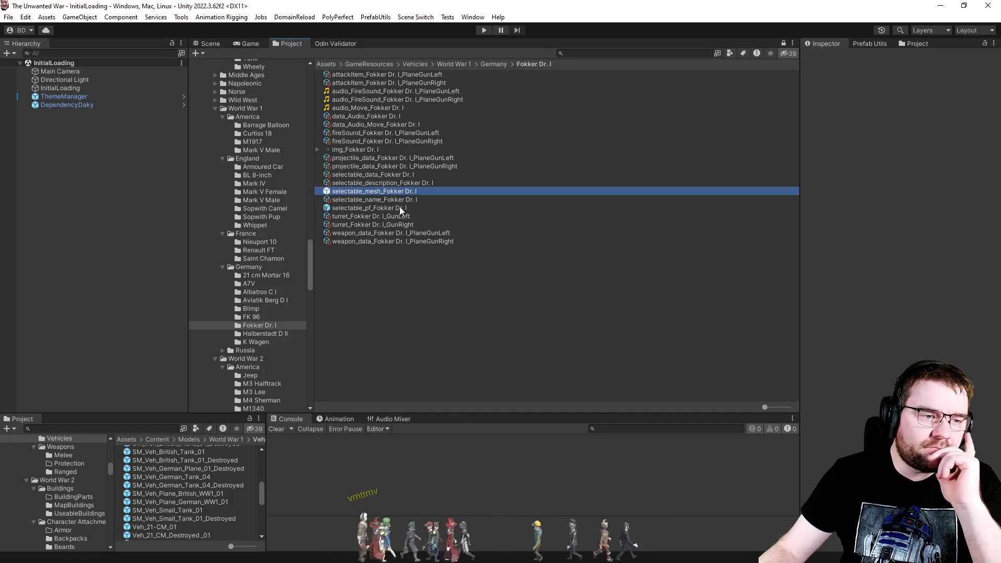
click(402, 233)
click(409, 243)
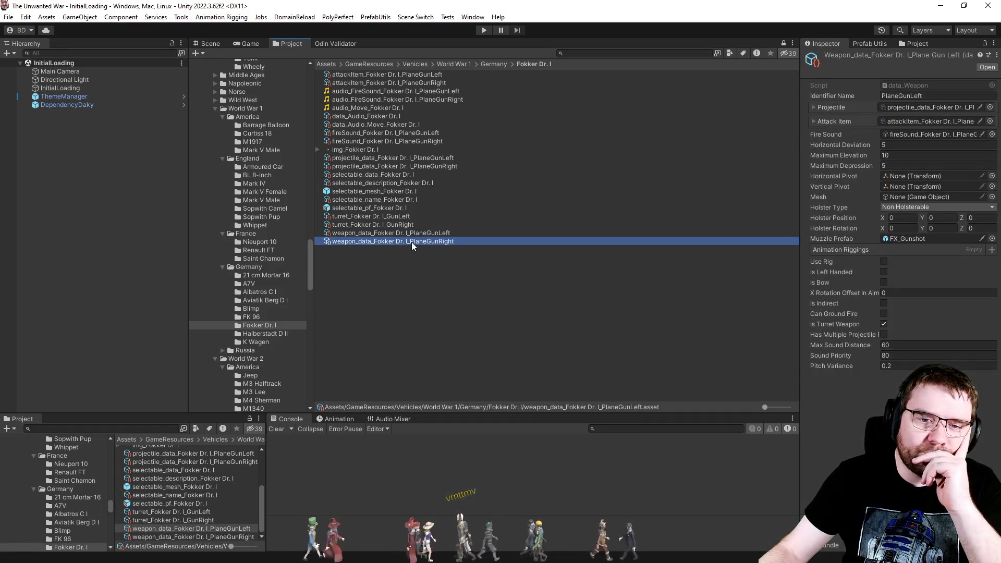
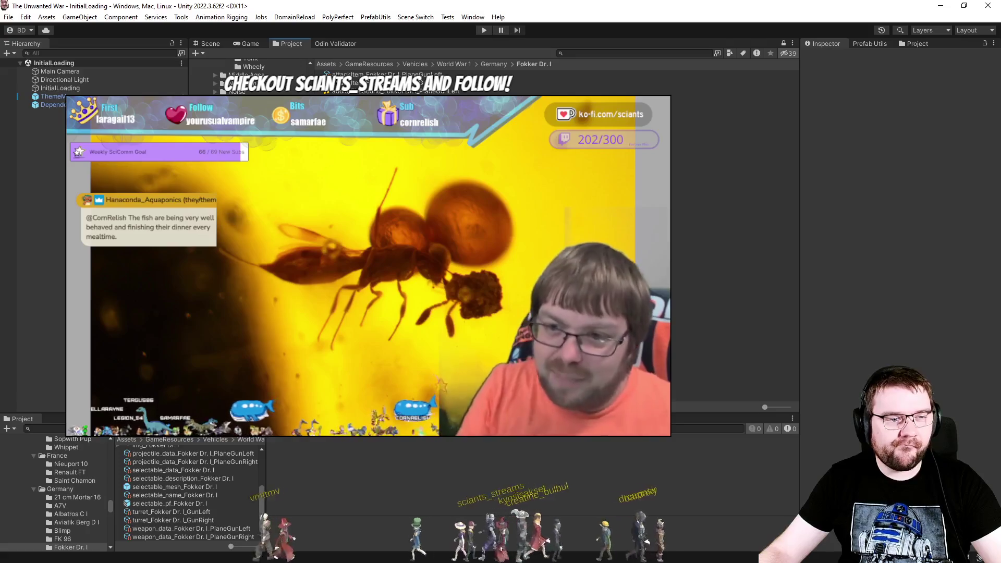
Step: Inspect the weapon_data_Fokker Dr. I_PlaneGunLeft asset's weapon fields, then return to Visual Studio
click(731, 233)
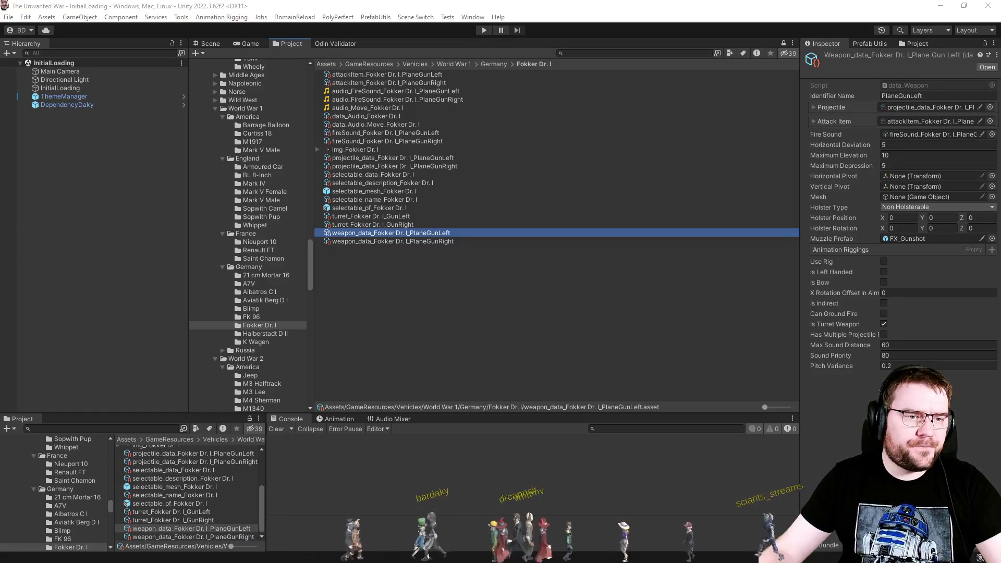
key(alt+Tab)
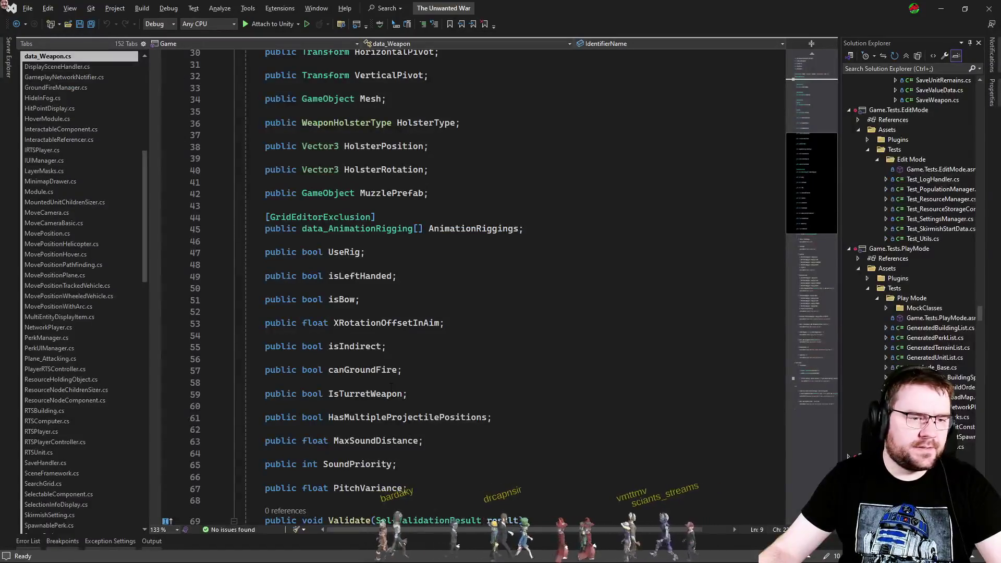
Step: Declare 'public AttackCapabilities AttackCapabilities;' below PitchVariance in data_Weapon and peek at the enum definition
scroll(503, 372, down, 6)
click(433, 277)
key(Return)
key(Return)
text(pub)
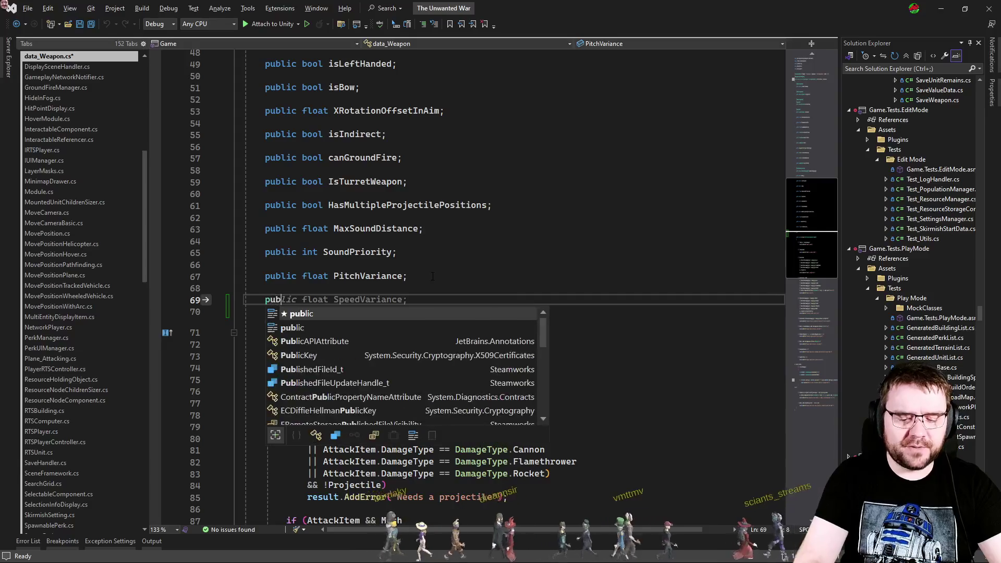
text(lic attackc)
key(Tab)
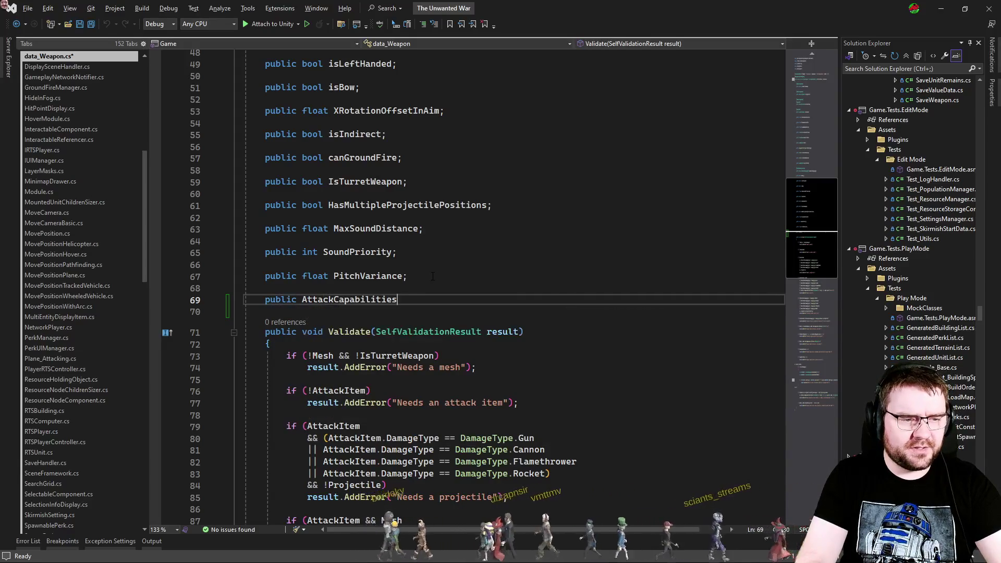
key(Tab)
text(;)
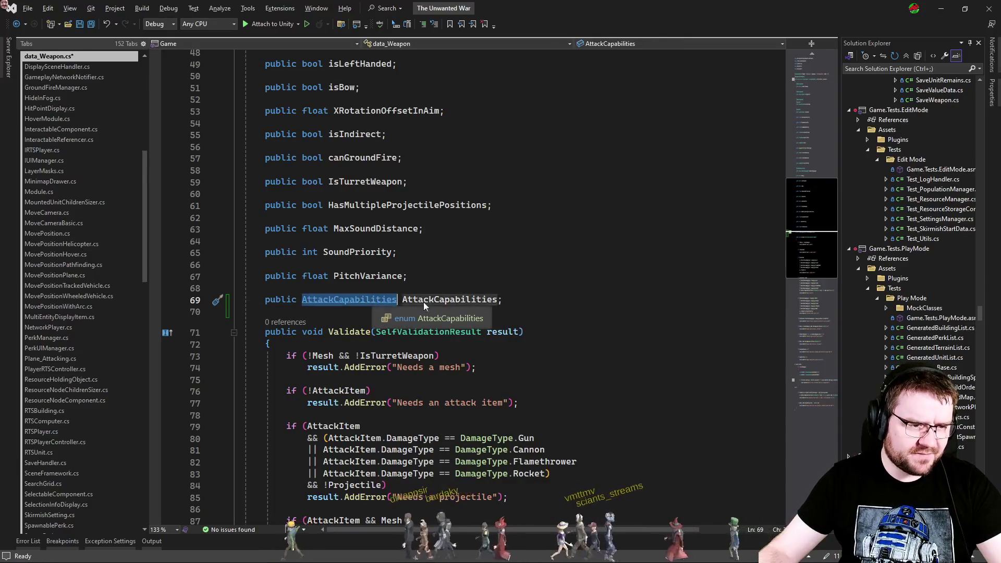
ctrl+click(355, 301)
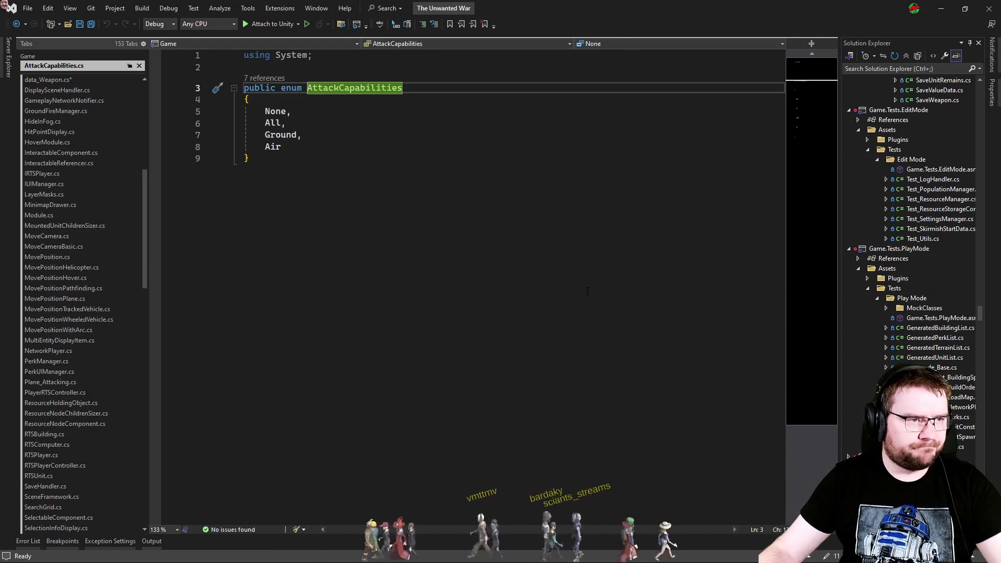
key(ctrl+F4)
click(551, 296)
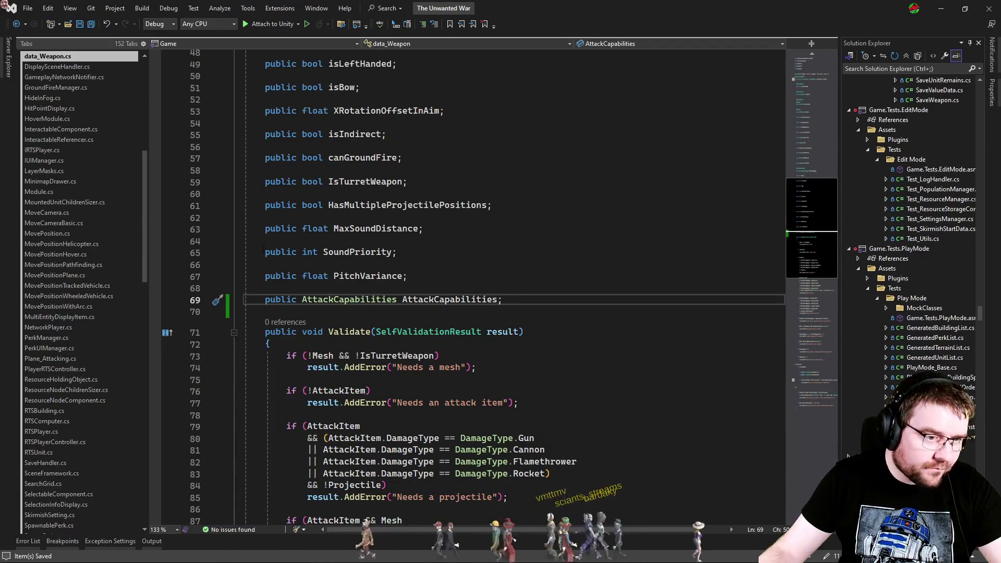
Step: Open the StanceModule class via code search for 'stancemo'
key(ctrl+t)
text(stancemo)
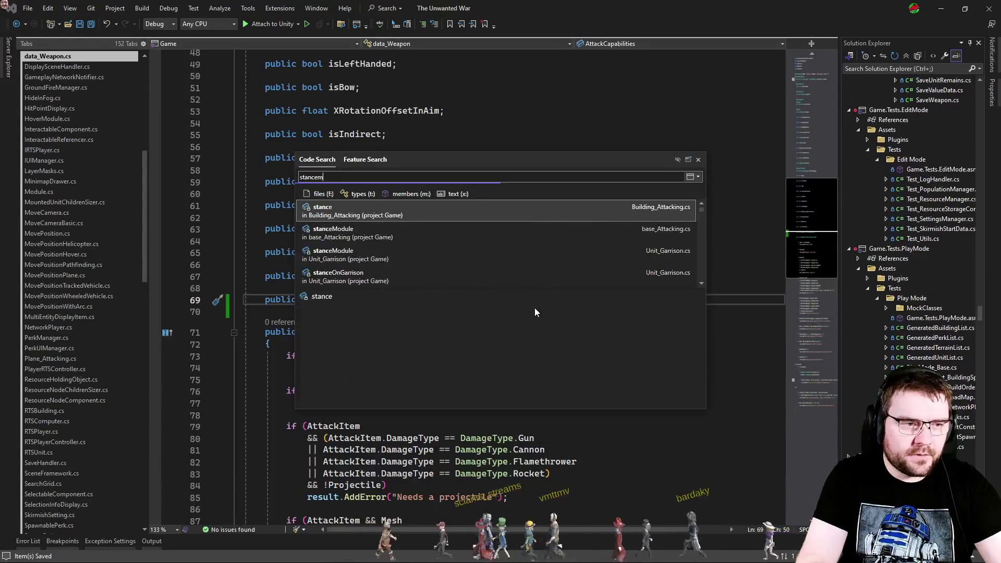
key(Down)
key(Down)
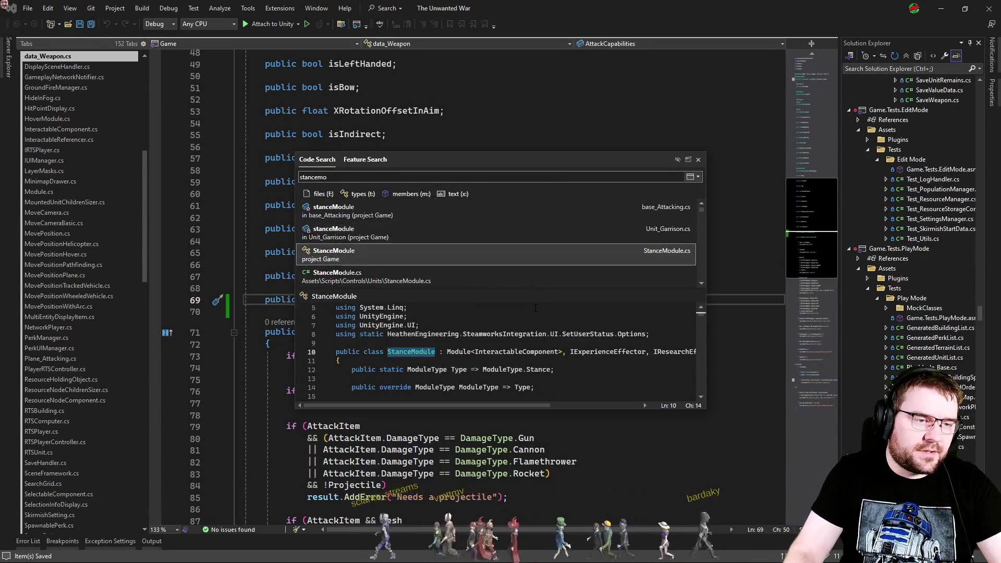
key(Return)
Step: Jump from the CanAttackGround check on line 167 to its definition and highlight AttackCapabilities uses
scroll(590, 301, down, 20)
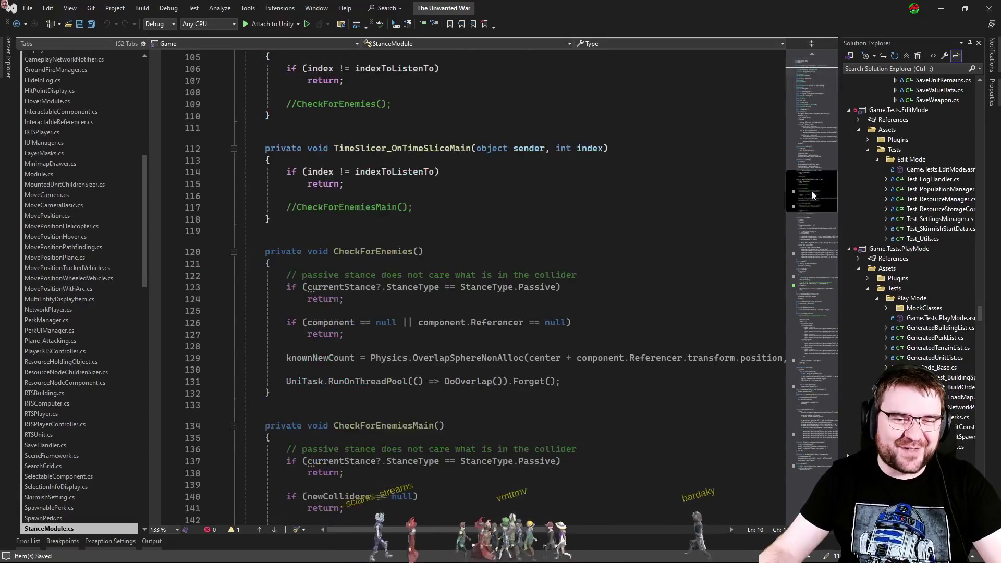
scroll(590, 301, up, 20)
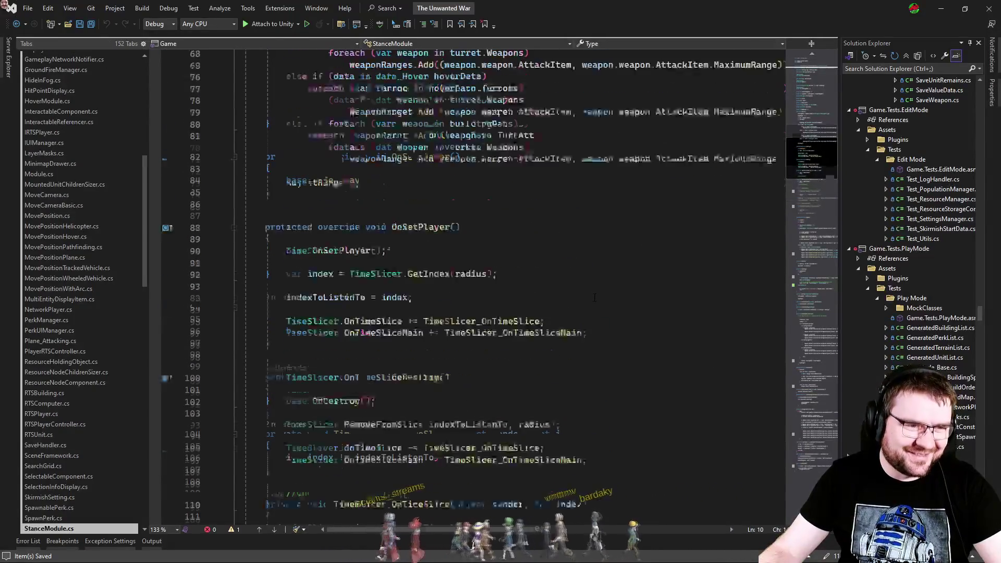
scroll(591, 301, up, 1)
click(796, 249)
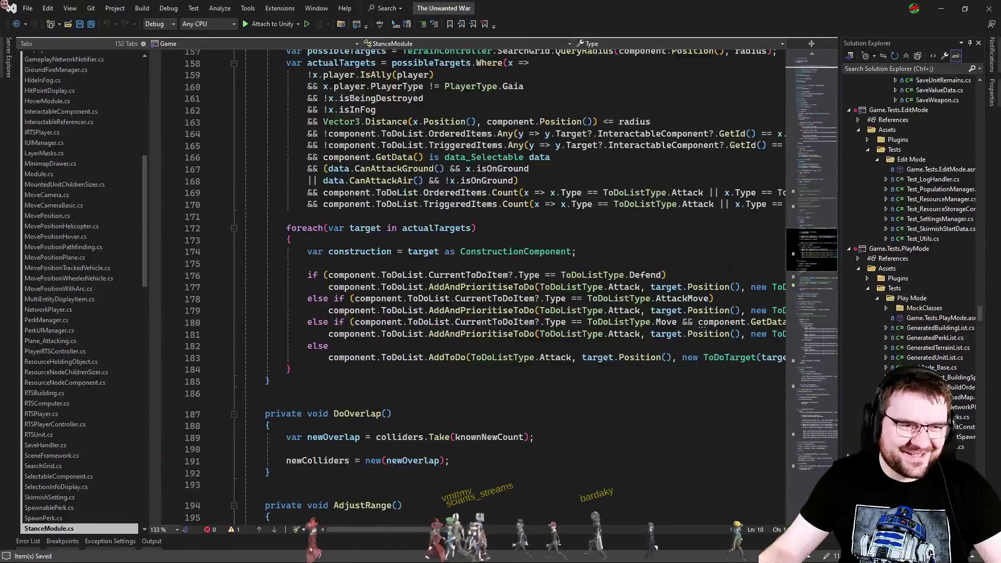
scroll(610, 274, up, 3)
click(610, 274)
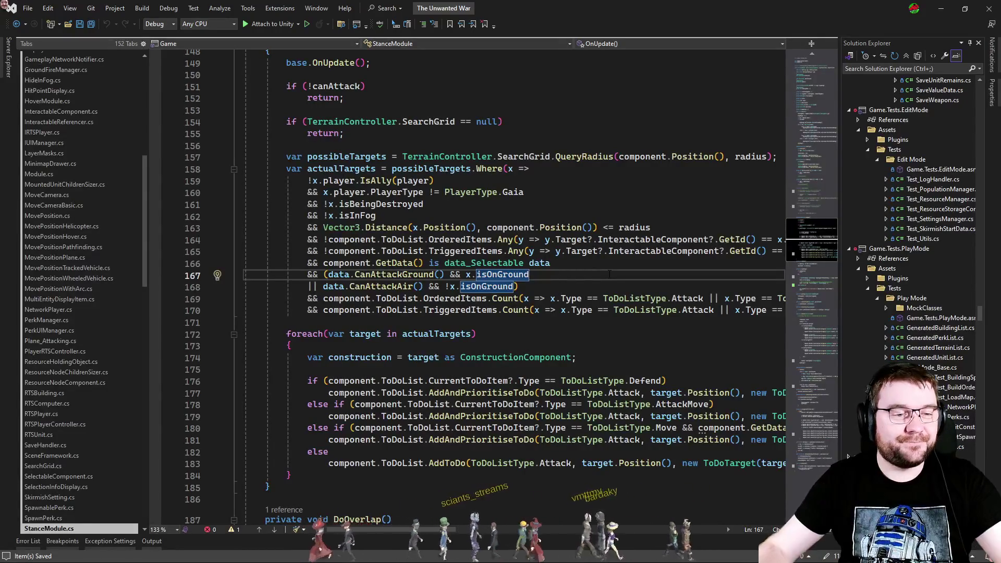
click(394, 275)
key(F12)
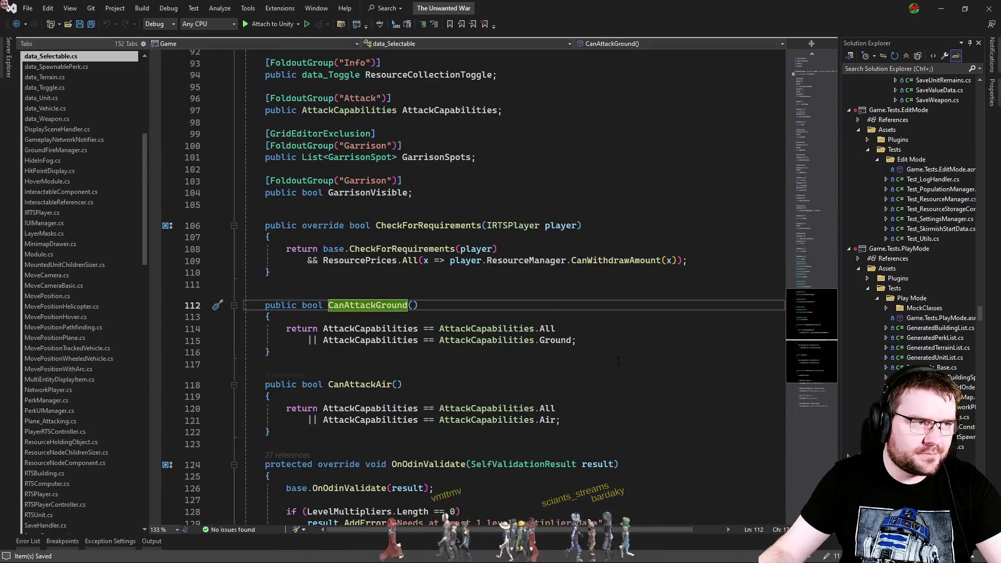
click(399, 329)
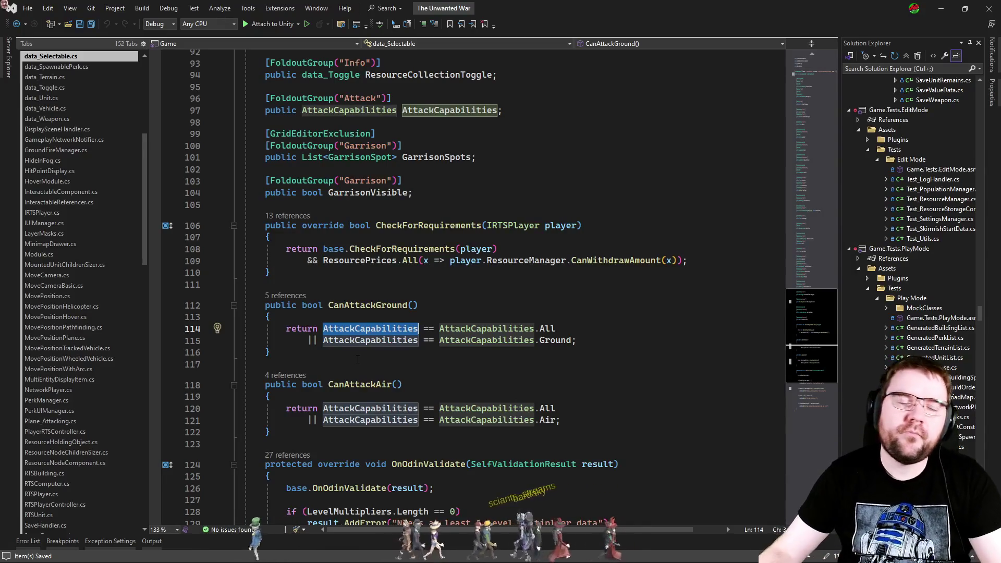
click(327, 363)
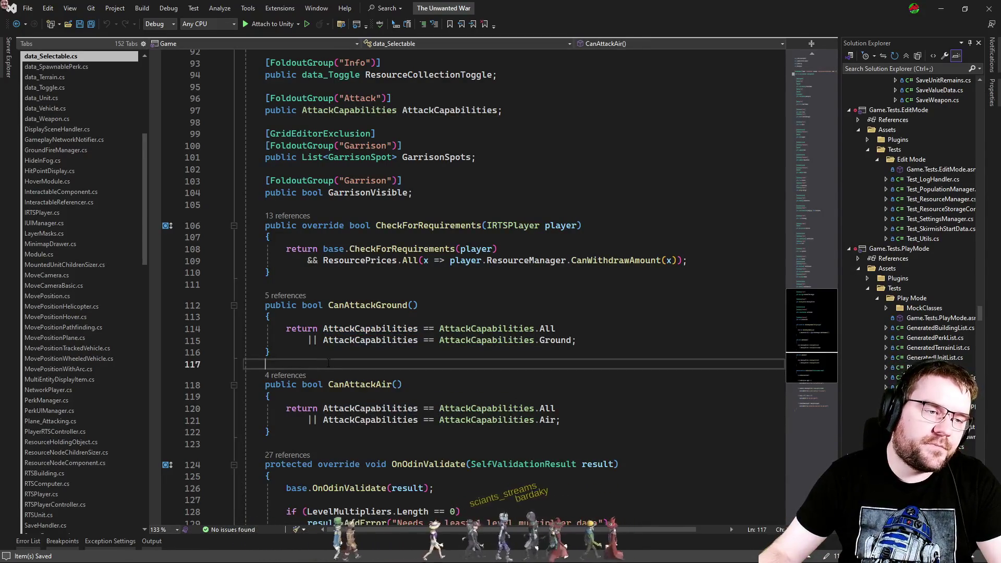
Step: Add a [ReadOnly] attribute to data_Selectable's AttackCapabilities field in the Attack foldout group
ctrl+click(365, 340)
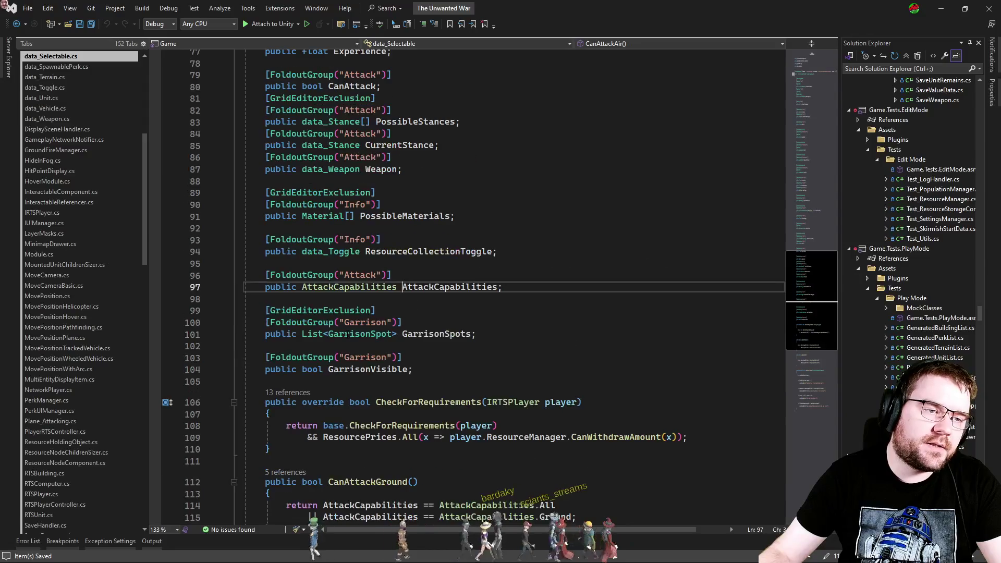
click(529, 290)
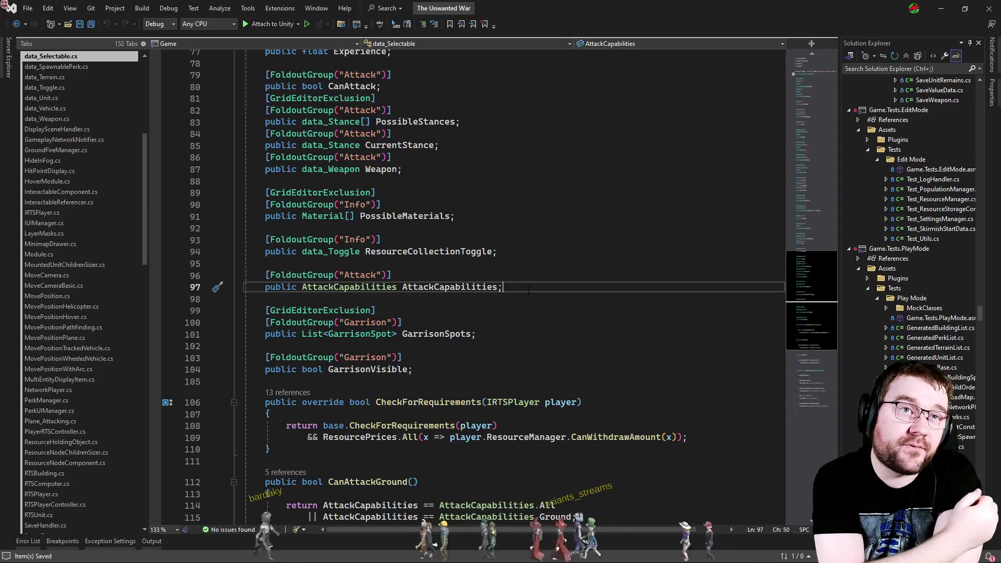
key(Up)
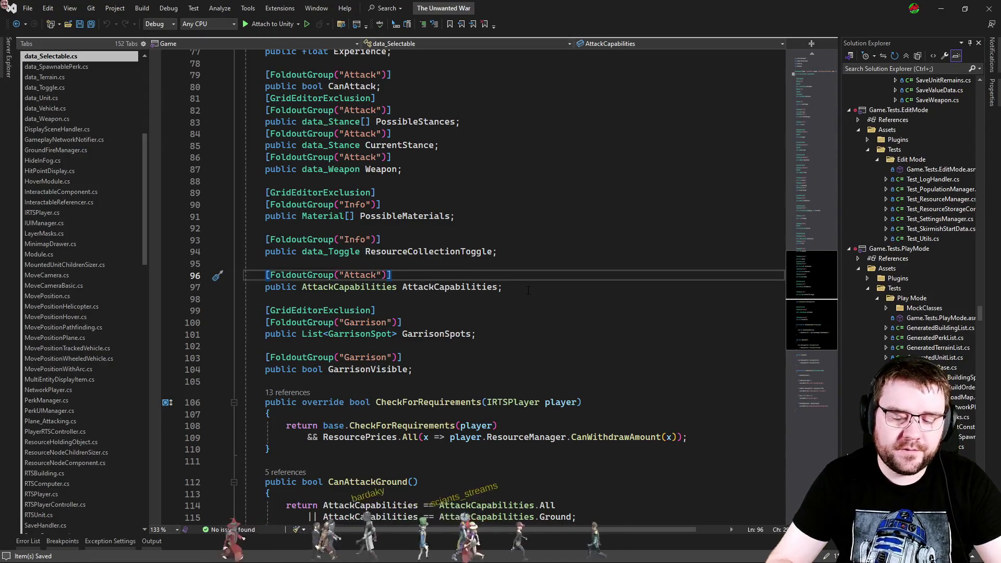
key(Return)
text([ReadOnl)
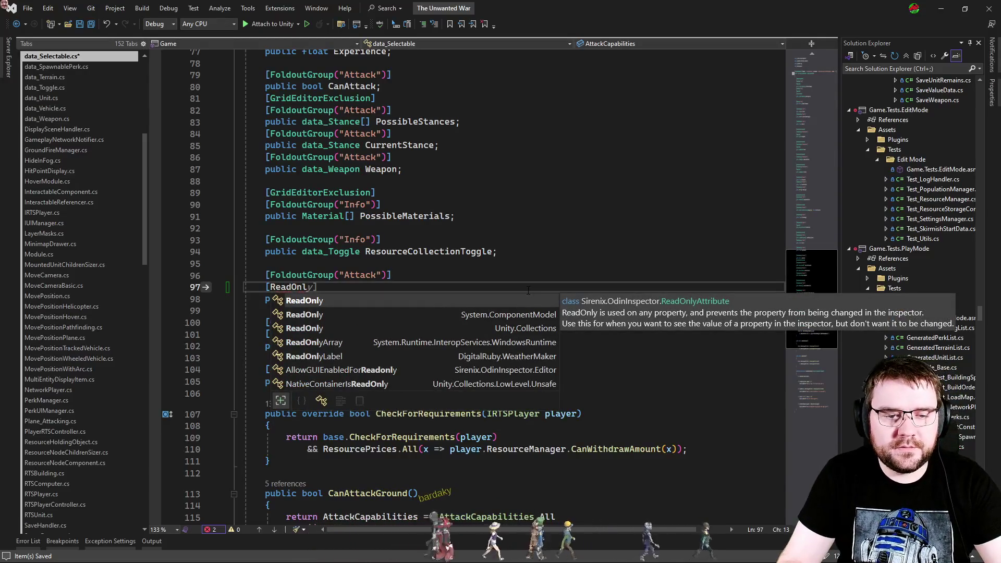
key(Tab)
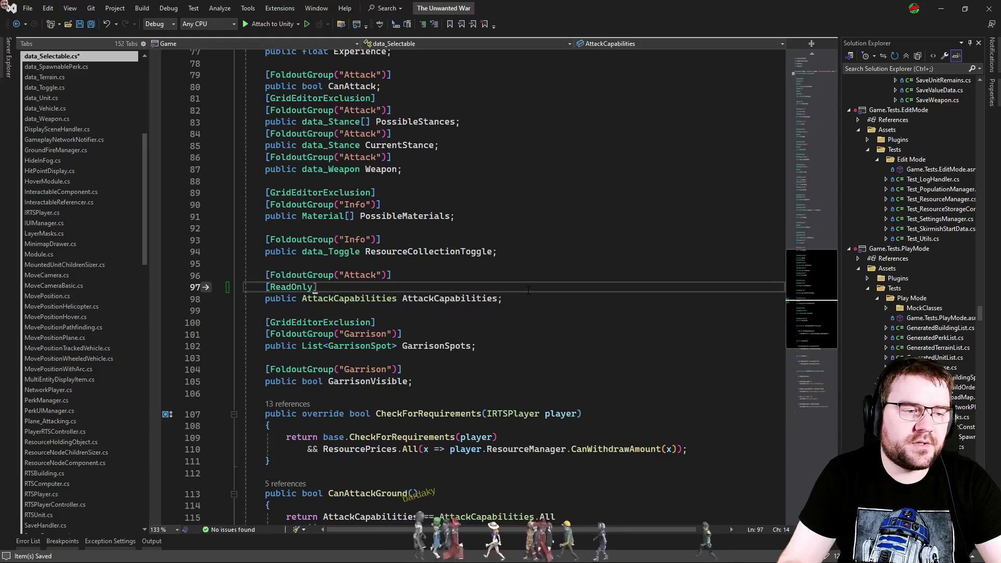
Step: Select the Attack group's AttackCapabilities field block
key(Up)
key(Up)
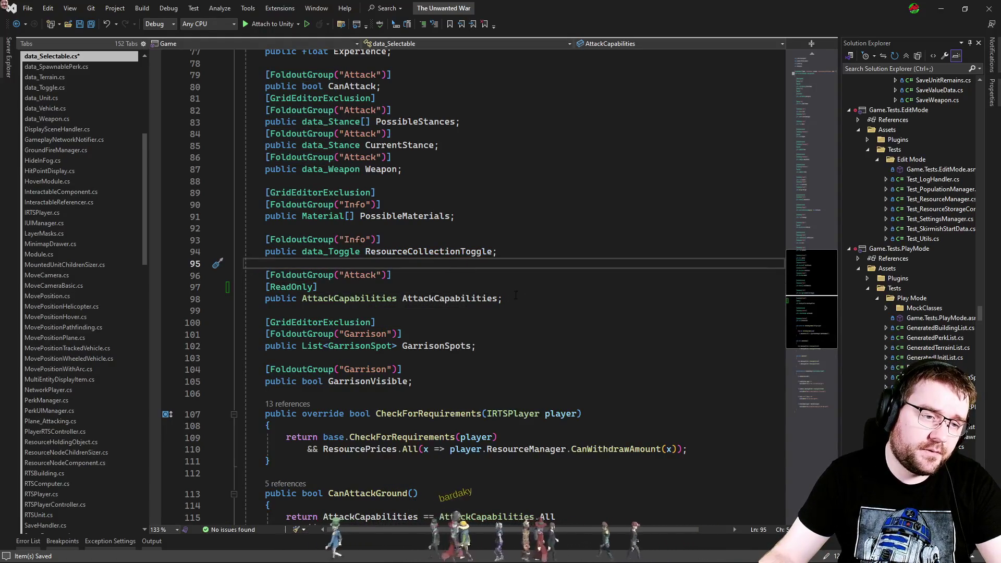
click(514, 297)
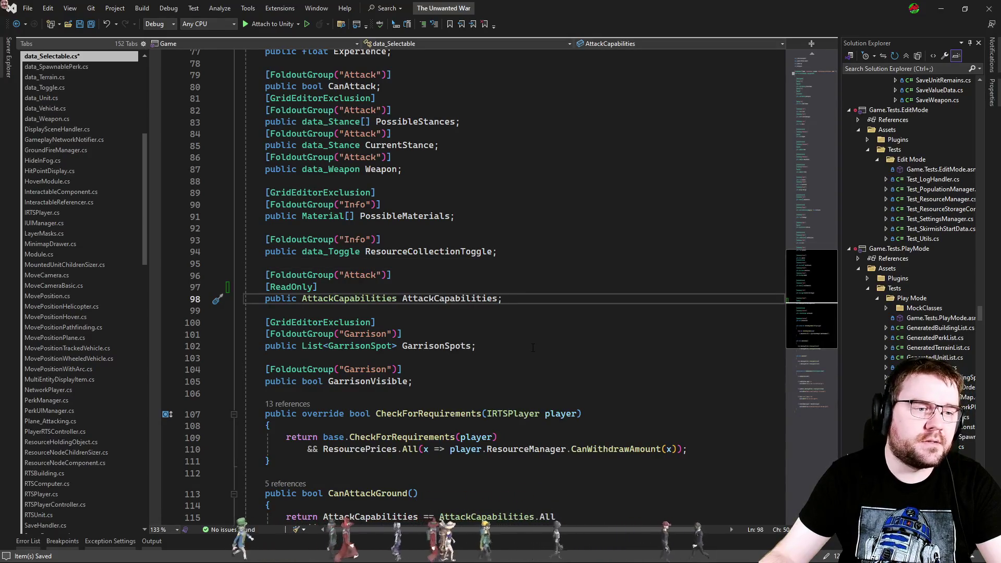
click(542, 311)
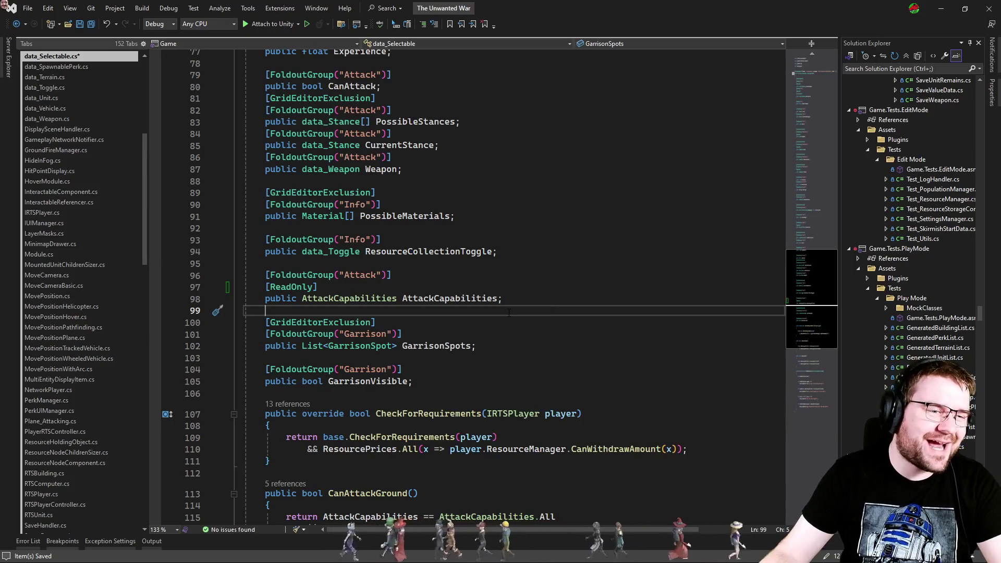
drag(504, 298, 527, 251)
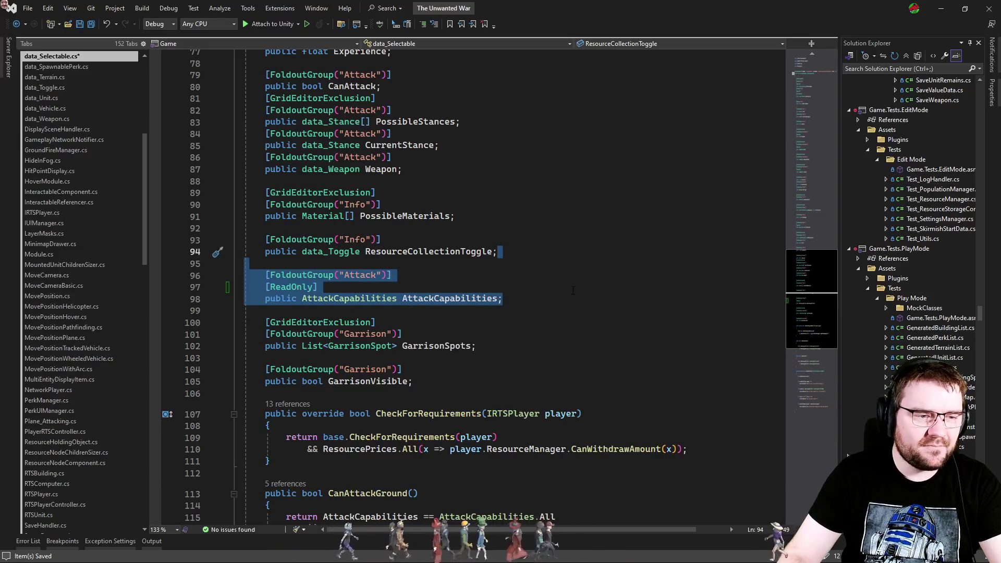
Step: Remove the AttackCapabilities field block and the CanAttackGround and CanAttackAir methods from data_Selectable
key(Delete)
scroll(474, 304, down, 4)
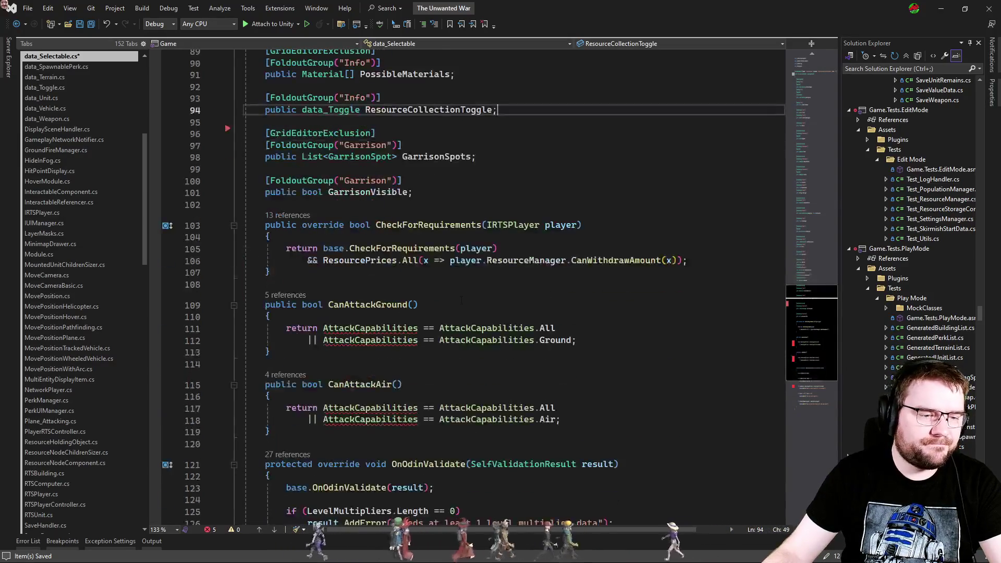
key(ctrl+z)
click(518, 156)
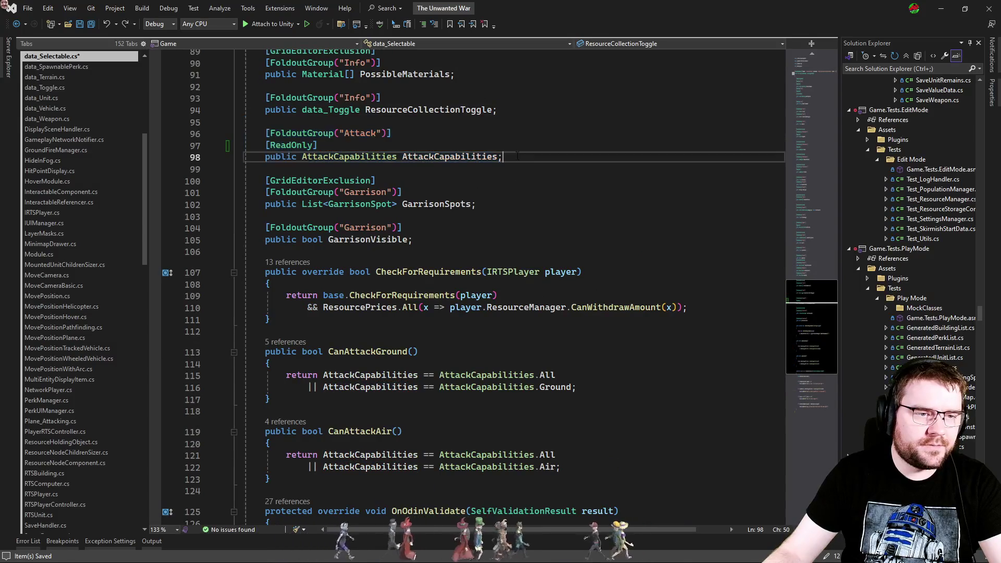
drag(530, 155, 538, 107)
key(Delete)
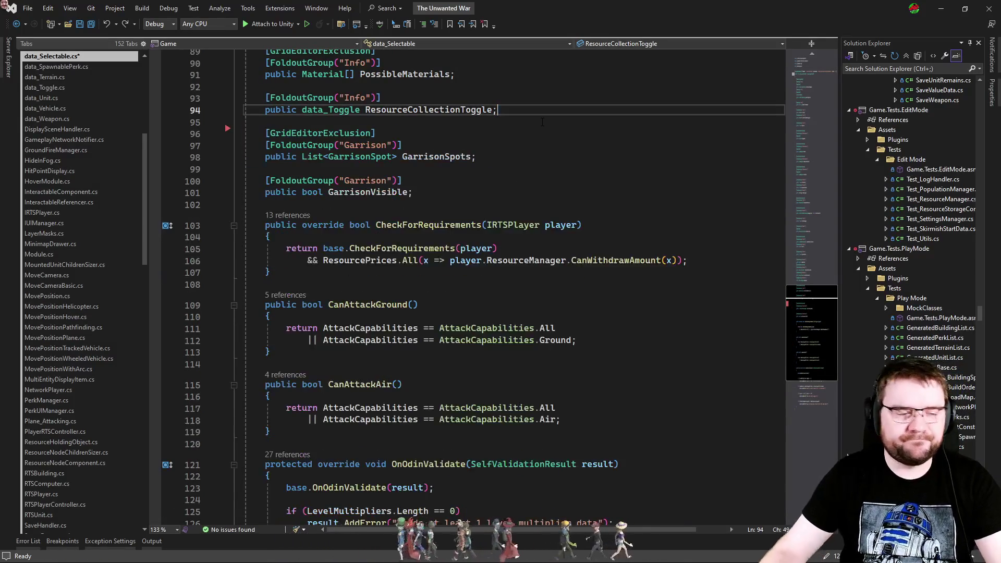
mouse_move(306, 434)
mouse_down()
mouse_move(281, 261)
mouse_move(284, 270)
mouse_up()
key(ctrl+c)
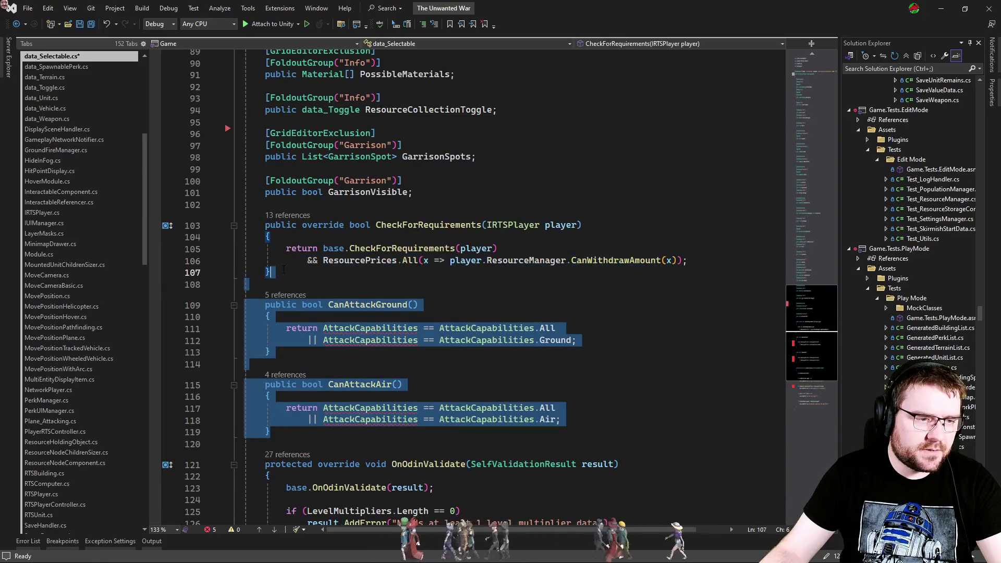
key(Delete)
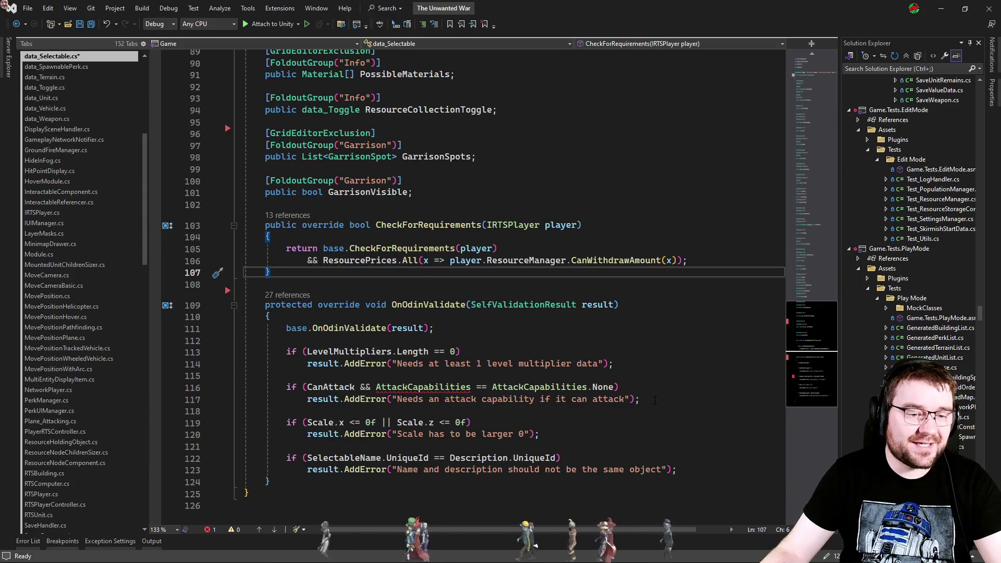
Step: Paste the CanAttackGround and CanAttackAir methods at the end of InteractableComponent, declining the suggested fix
key(ctrl+Tab)
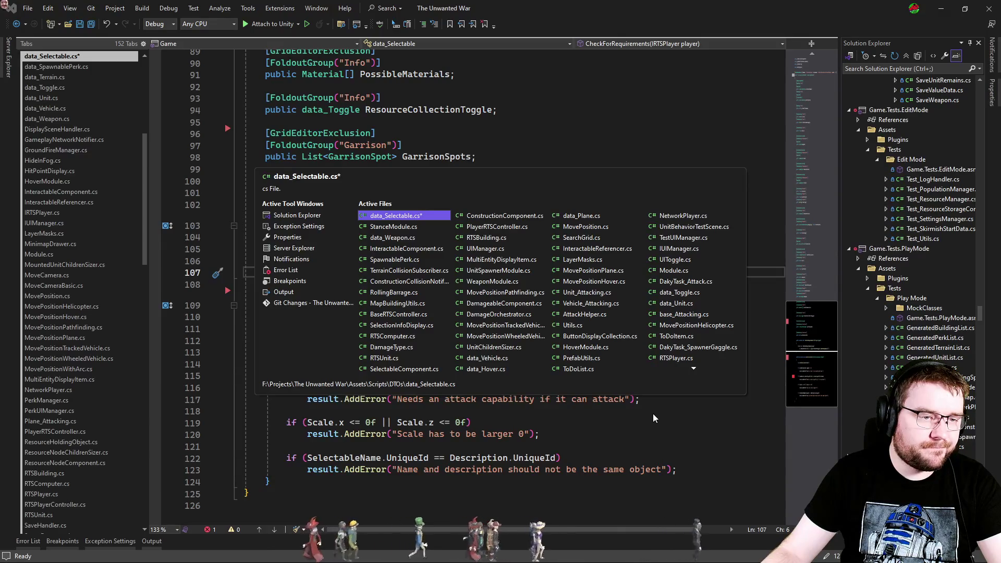
key(ctrl+Tab)
key(ctrl+Tab)
key(ctrl+Tab)
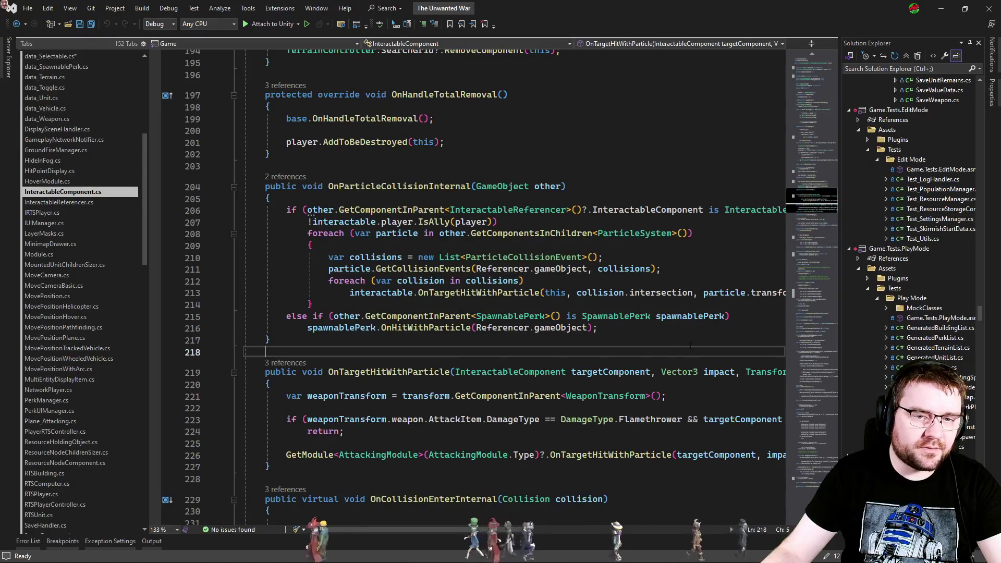
key(ctrl+End)
click(316, 457)
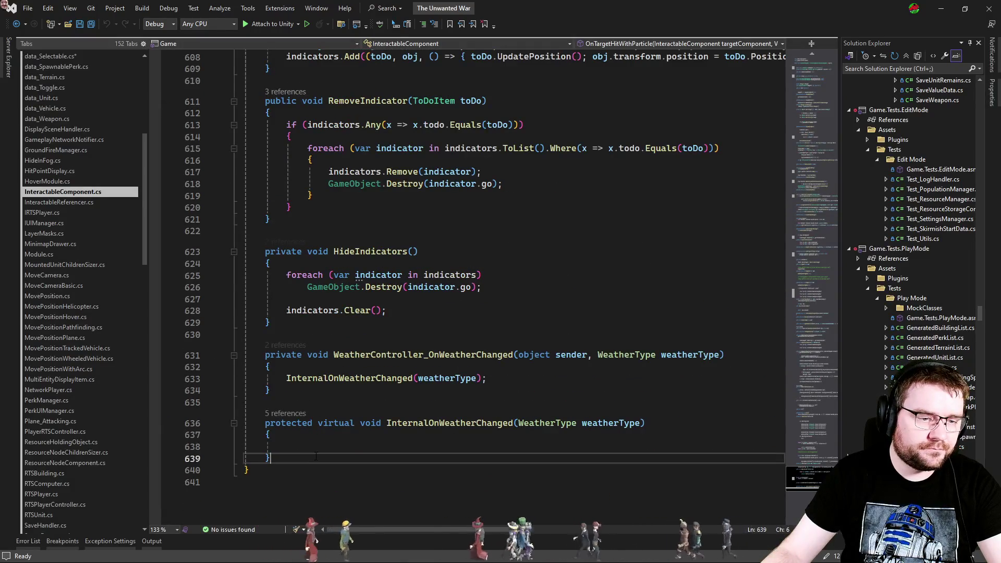
key(ctrl+v)
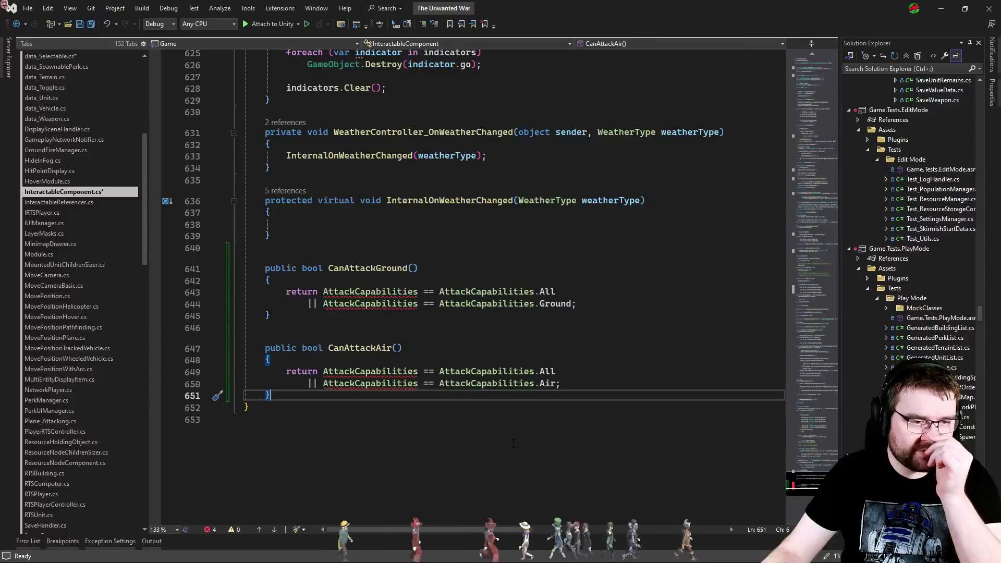
key(Up)
key(Up)
key(ctrl+period)
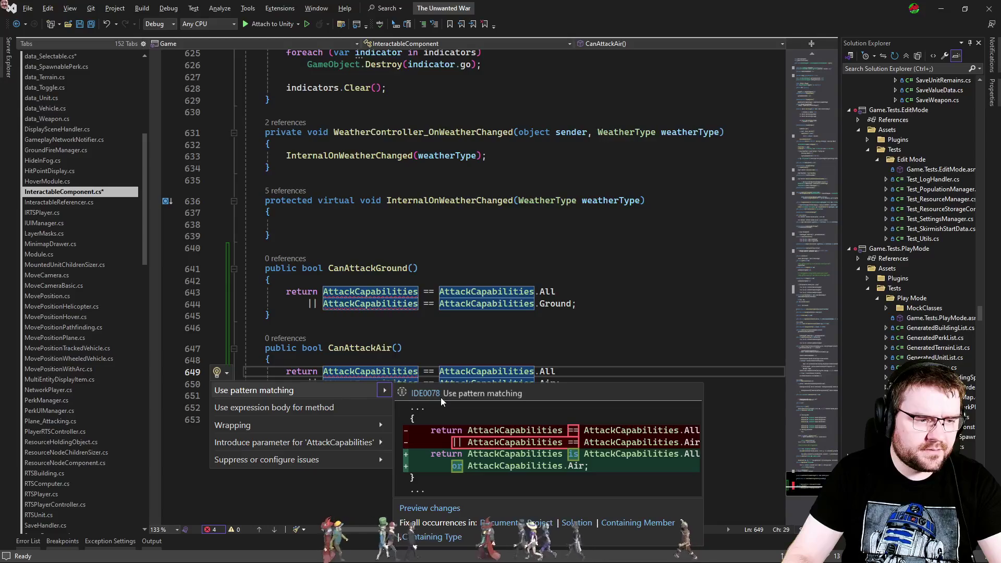
key(Escape)
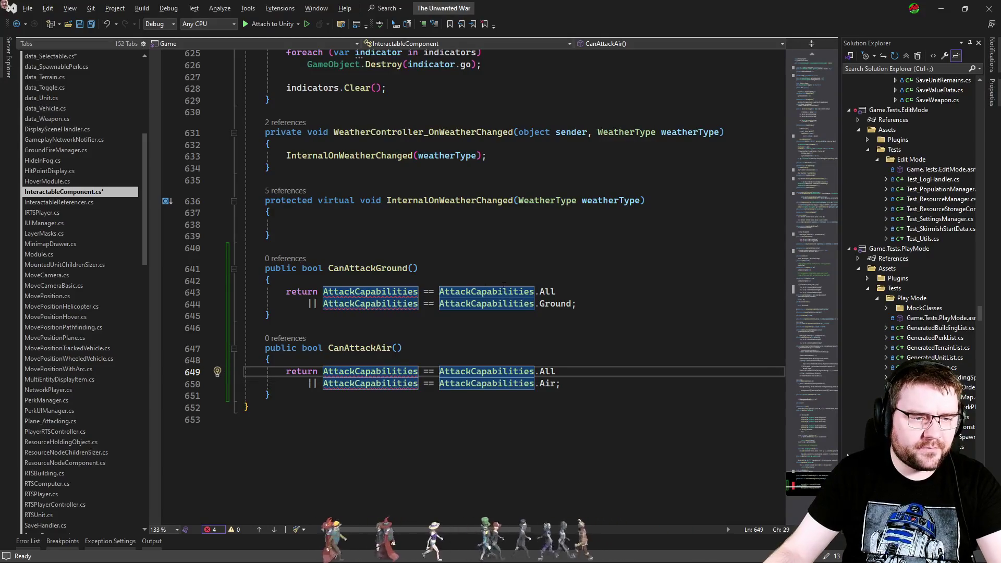
click(498, 292)
key(ctrl+minus)
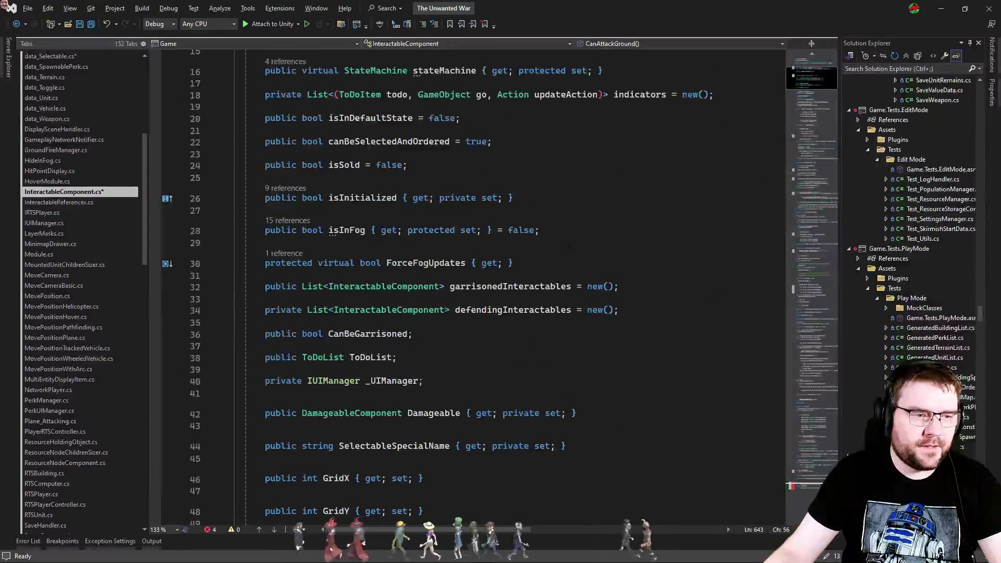
Step: Declare 'public AttackCapabilities AttackCapabilities { get; set; }' below isInFog, with no setter access modifier
key(Return)
key(Return)
text(pu)
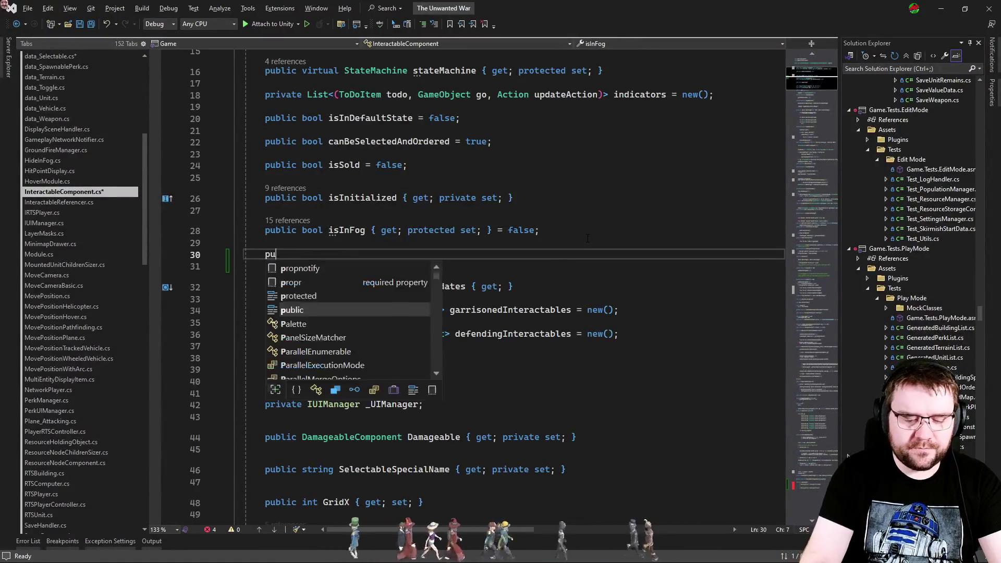
text(blic AttackCapabilities AttackCapabilities)
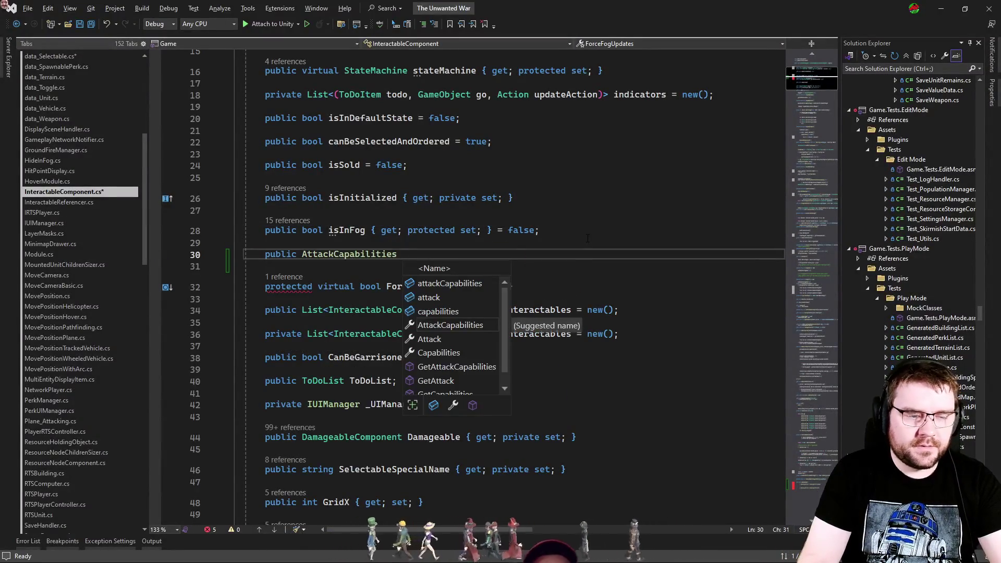
key(Tab)
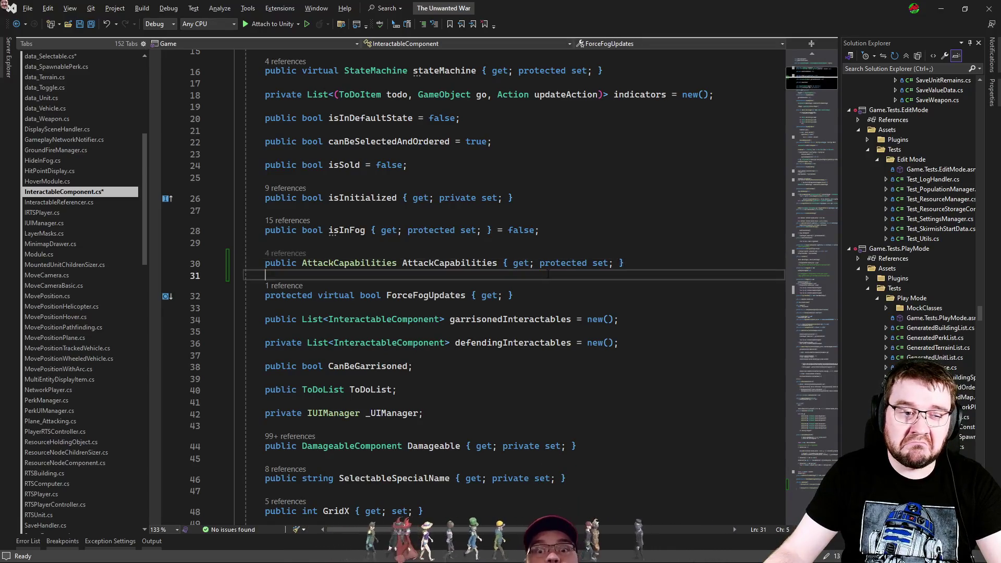
double_click(563, 263)
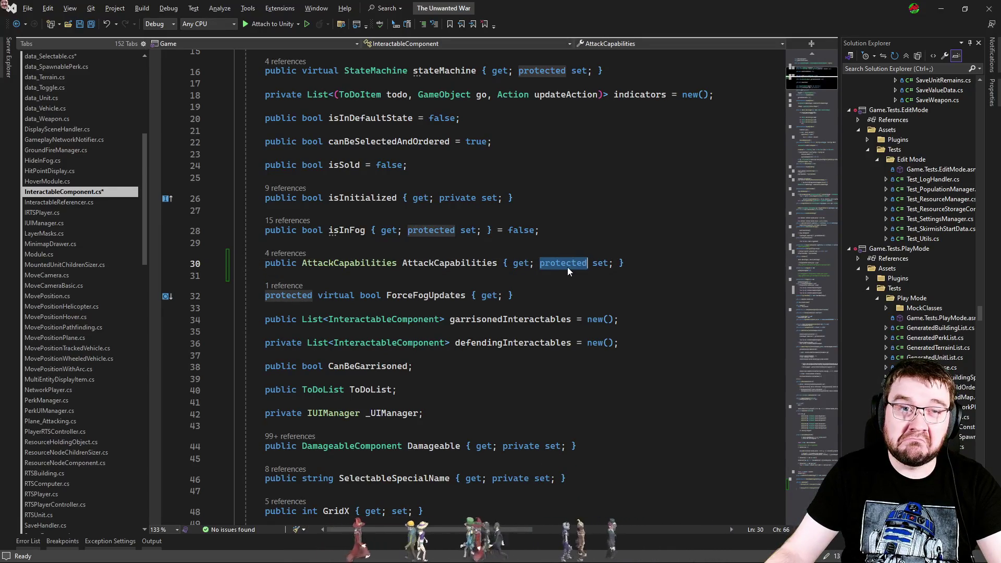
text(private)
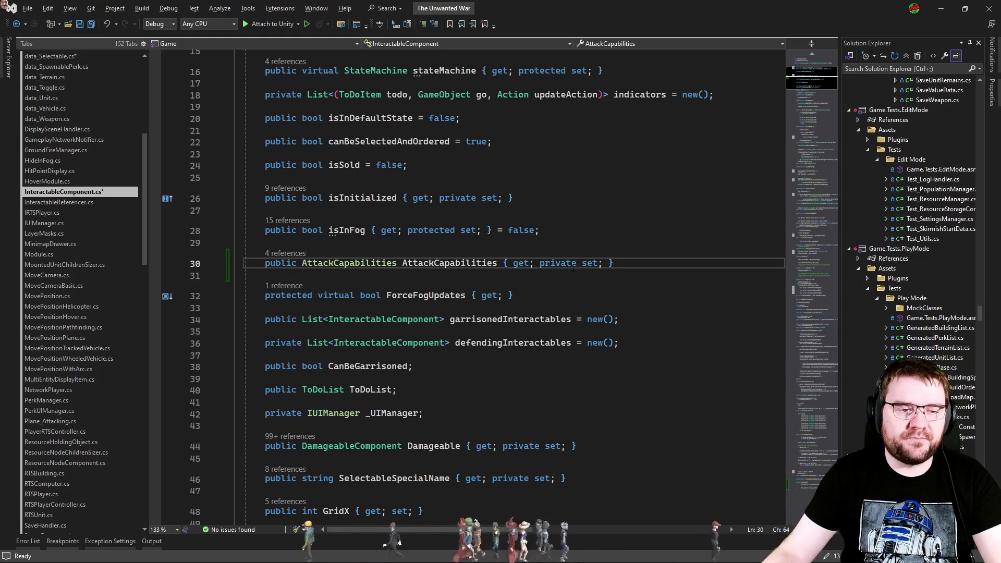
double_click(562, 264)
key(BackSpace)
key(Up)
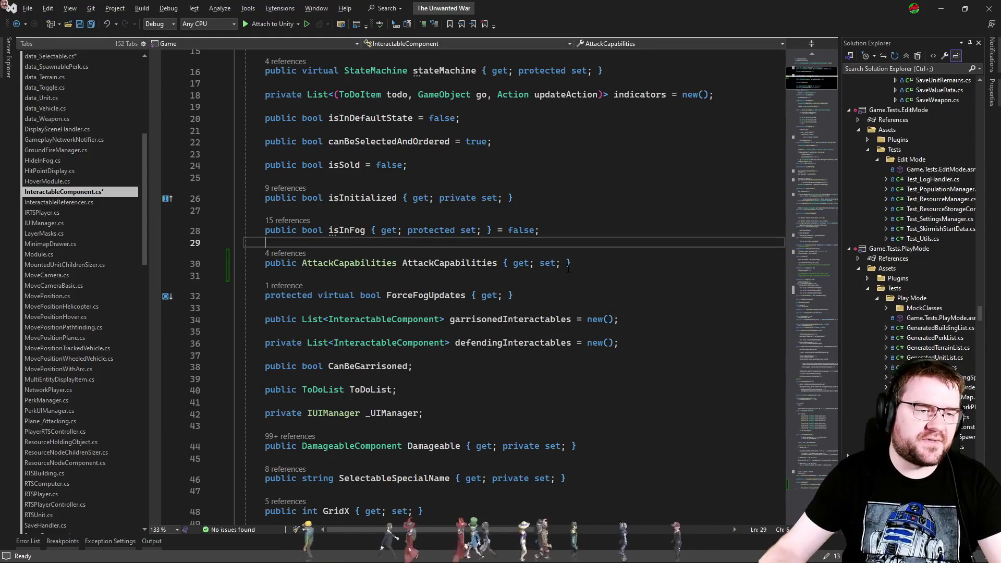
click(524, 281)
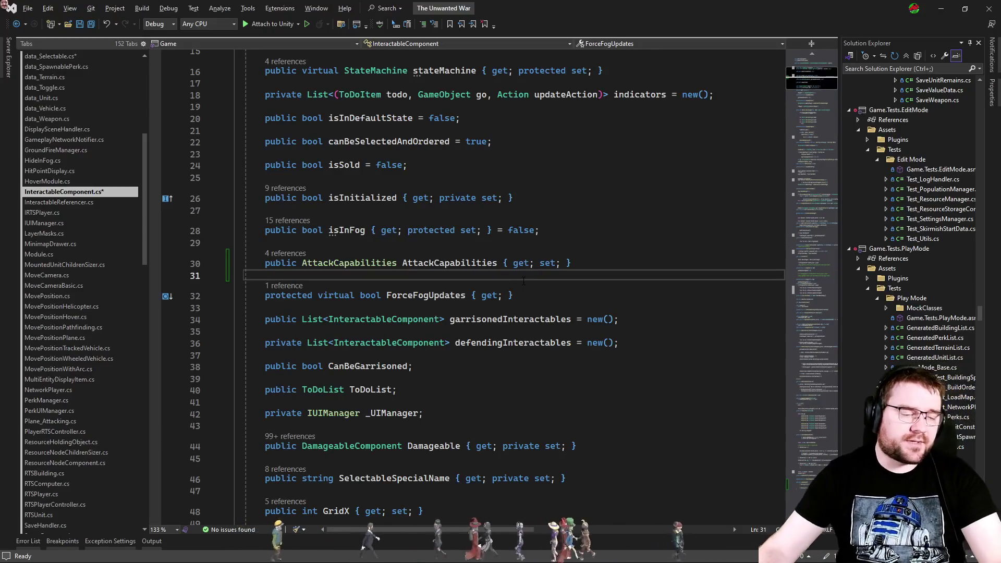
key(ctrl+End)
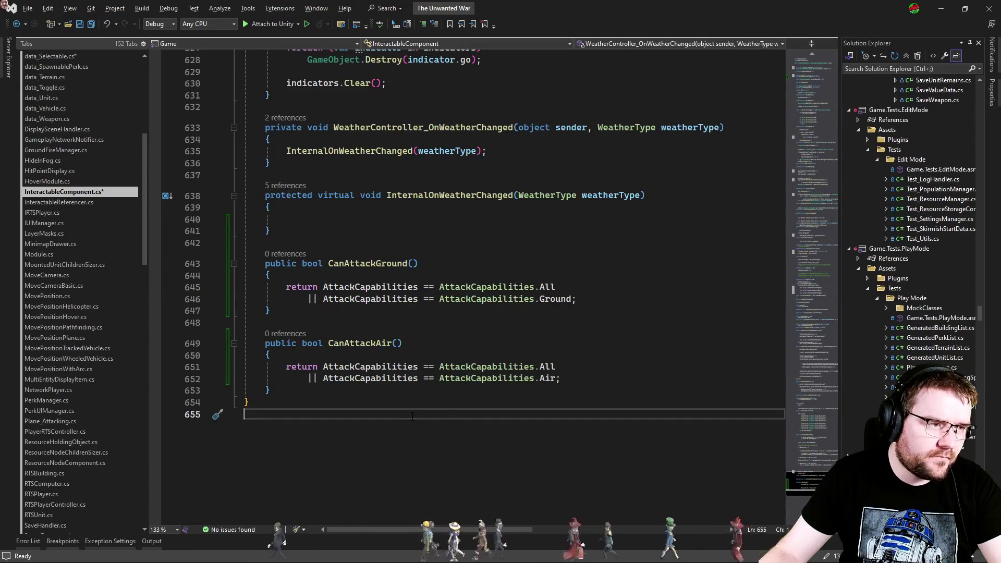
Step: In StanceModule's OnUpdate filter, replace data with component before CanAttackGround and CanAttackAir
key(ctrl+Tab)
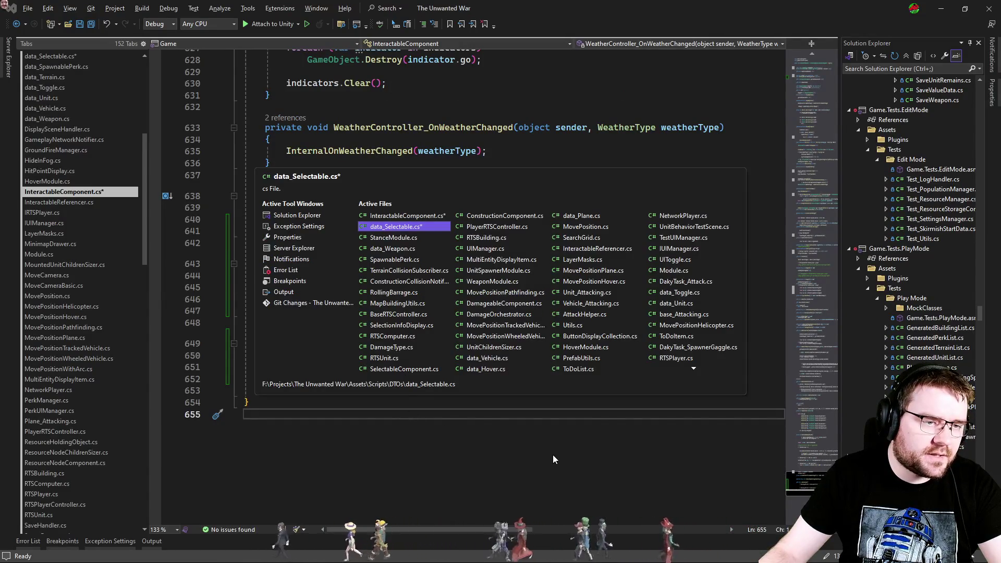
key(ctrl+Tab)
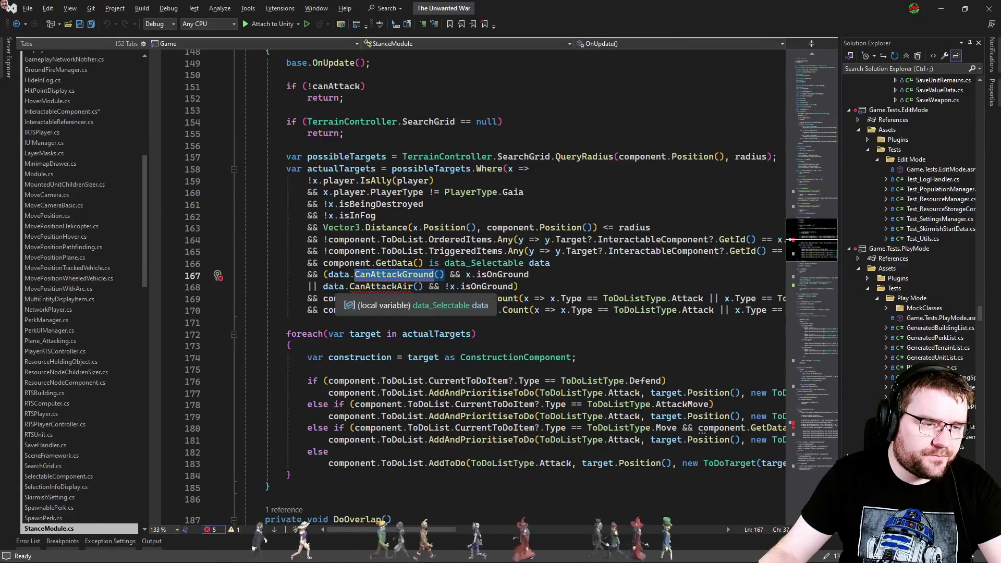
double_click(337, 287)
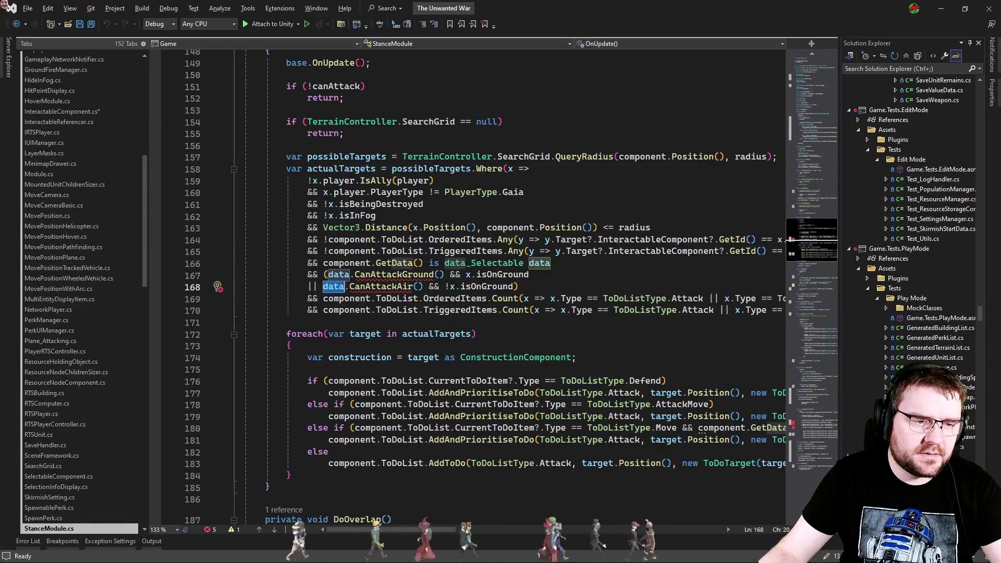
double_click(346, 252)
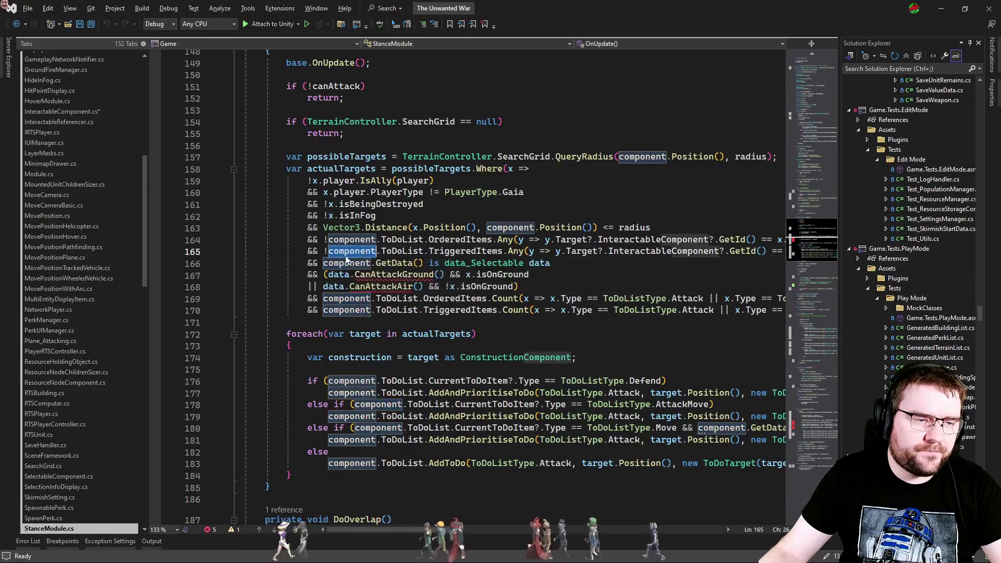
key(ctrl+c)
double_click(339, 274)
key(ctrl+v)
double_click(334, 287)
key(ctrl+v)
key(Down)
key(Down)
key(Down)
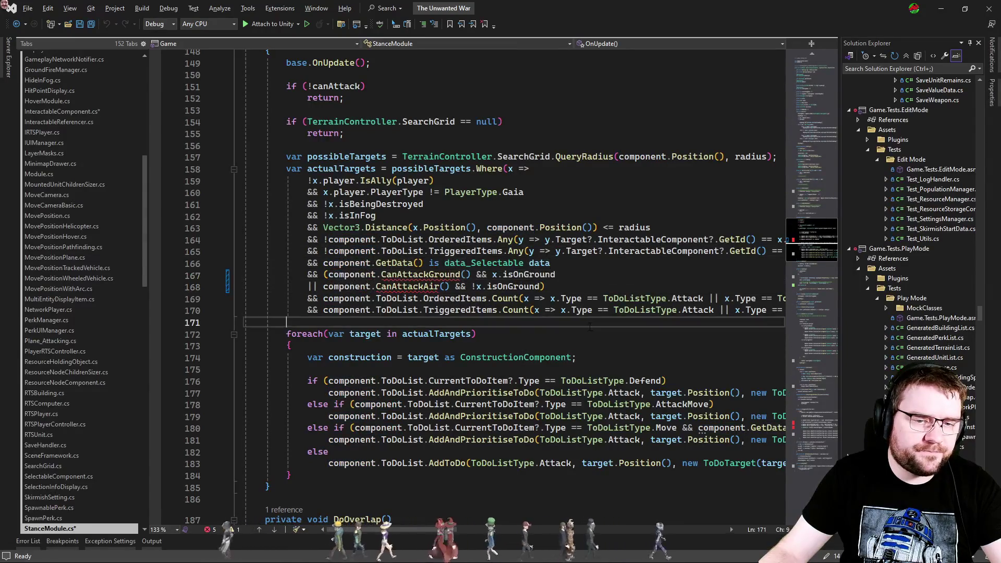
Step: Make the same component replacement in the OnTriggerEnter ground and air checks
scroll(669, 365, down, 20)
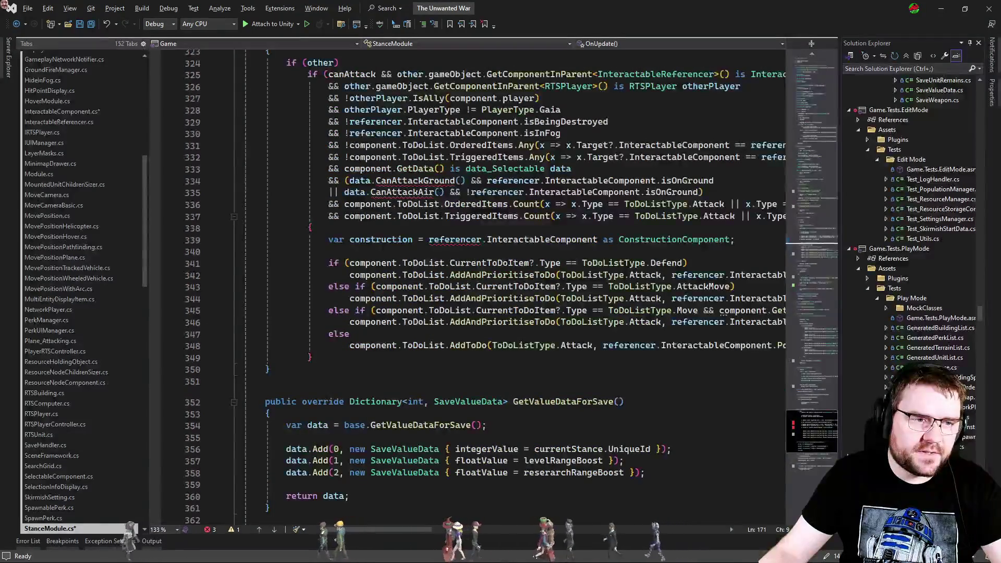
double_click(357, 192)
key(ctrl+v)
double_click(357, 180)
key(ctrl+v)
click(564, 226)
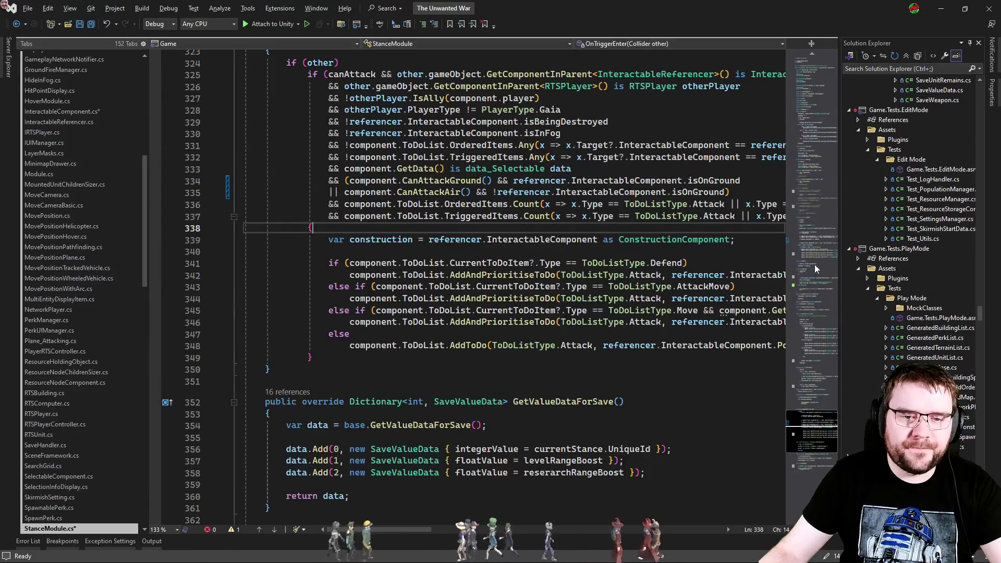
click(805, 247)
scroll(533, 288, up, 2)
click(574, 323)
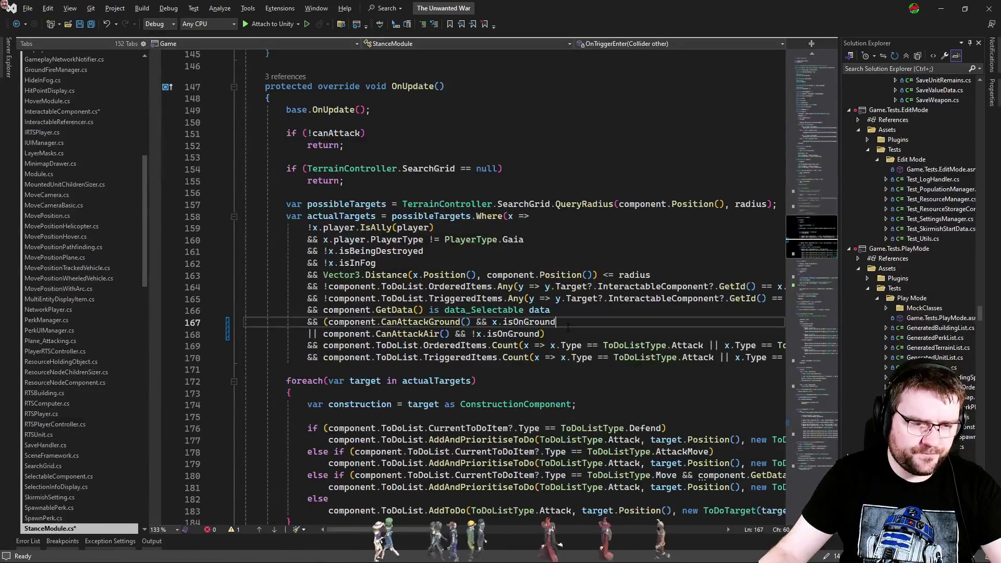
key(ctrl+Tab)
key(Tab)
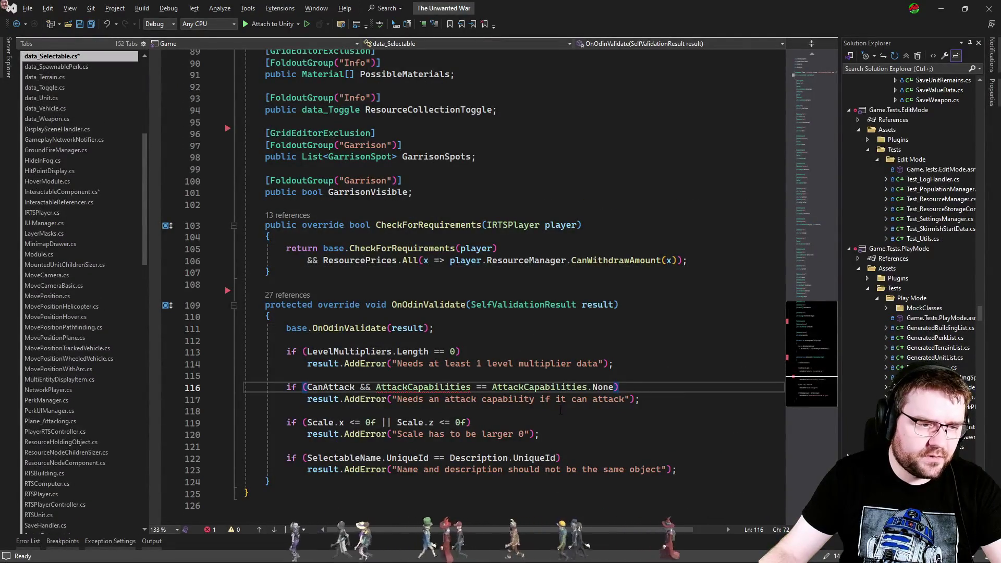
Step: Remove the CanAttack / AttackCapabilities validation check from data_Selectable
scroll(562, 409, down, 2)
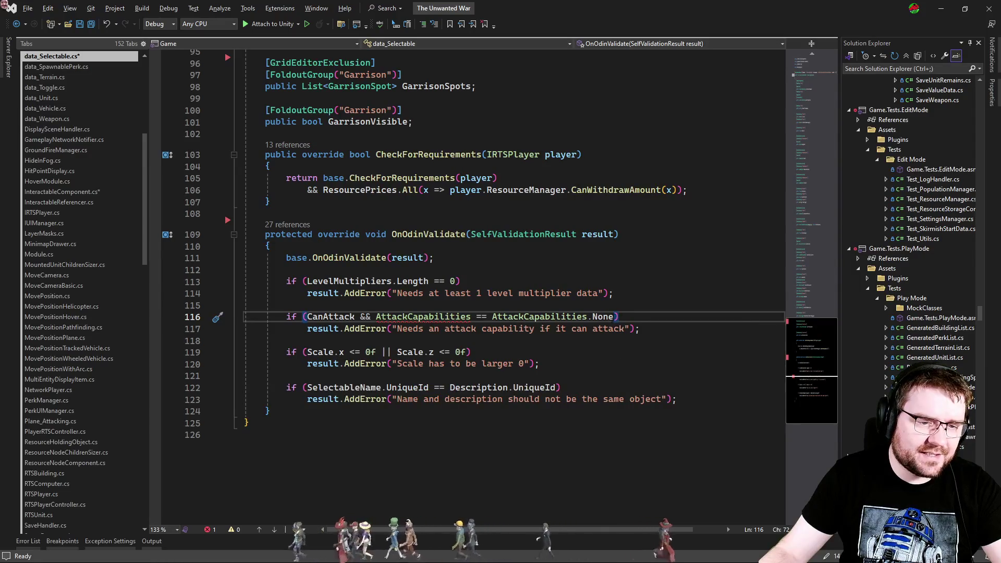
click(376, 316)
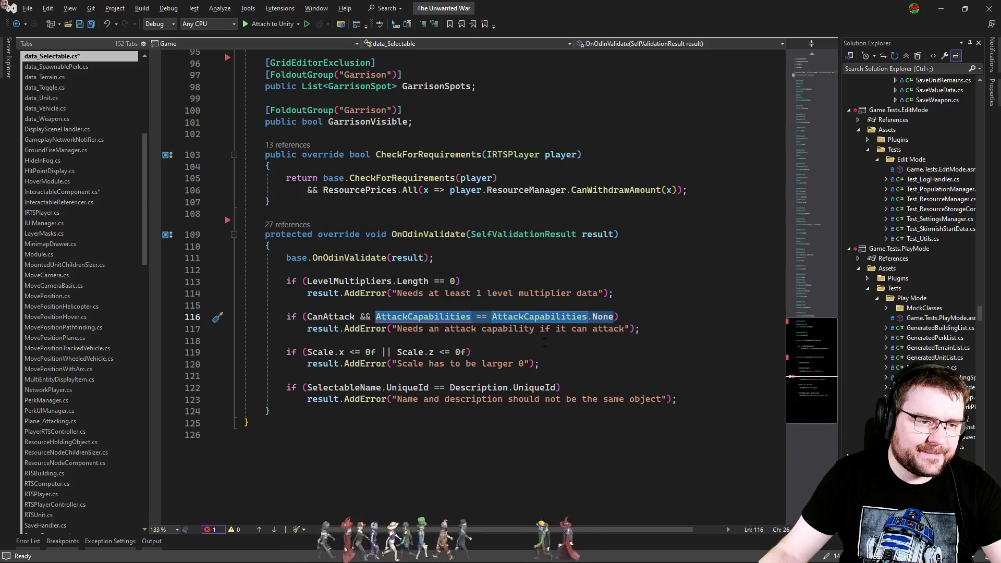
click(587, 329)
click(587, 340)
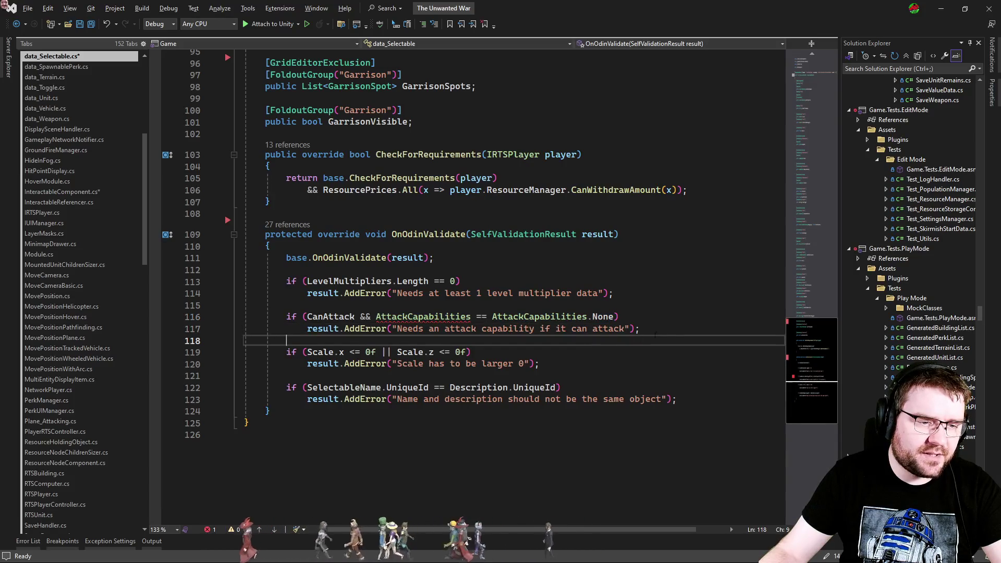
drag(657, 331, 662, 308)
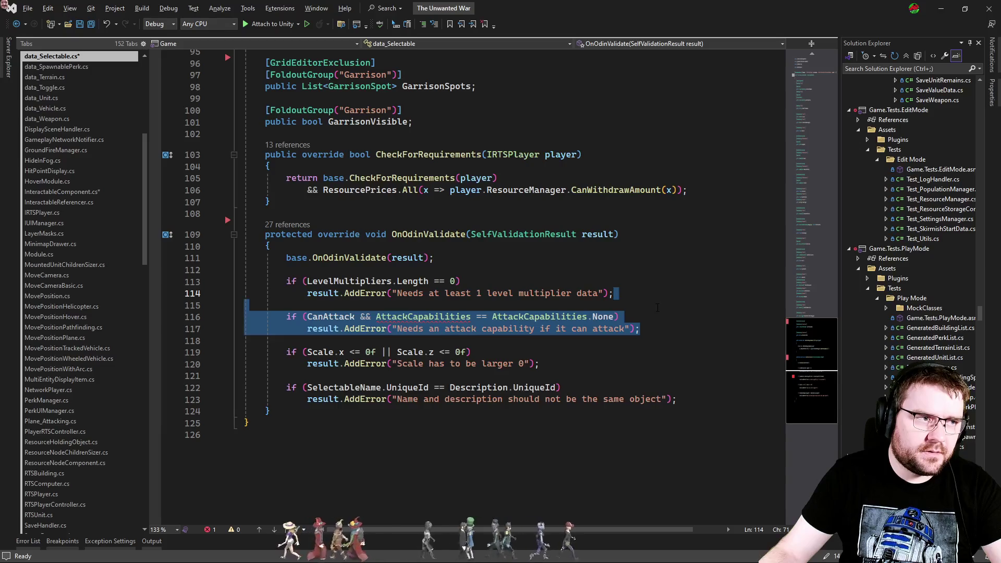
key(Delete)
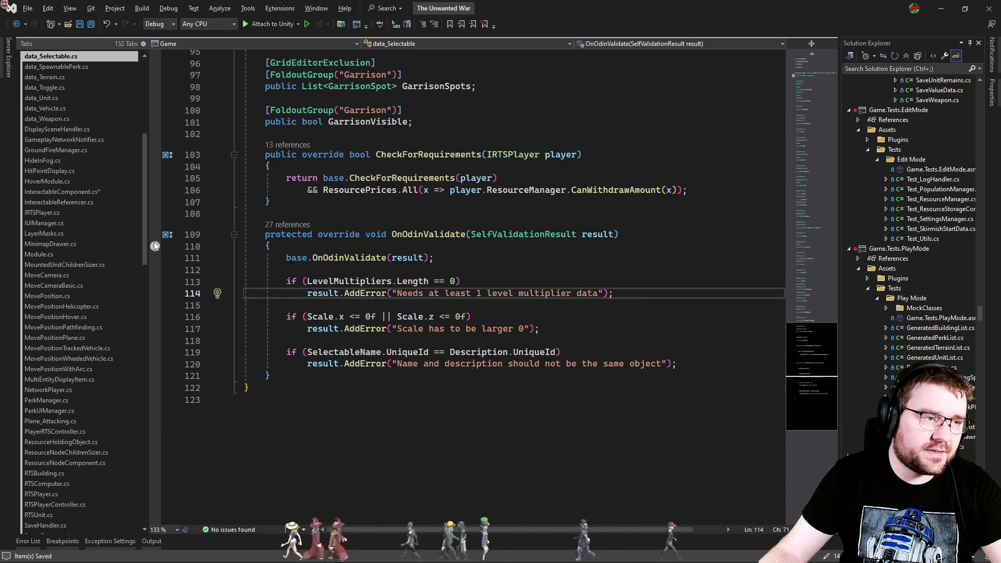
scroll(83, 143, up, 1)
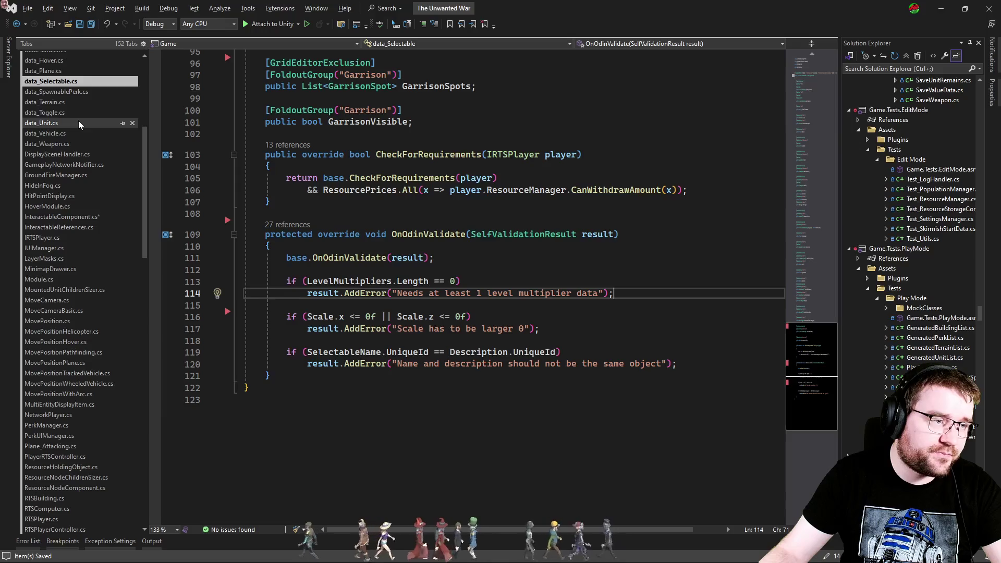
Step: In data_Unit.cs OnOdinValidate, add the AttackCapabilities None error check after the grenade check
click(79, 123)
drag(806, 79, 807, 243)
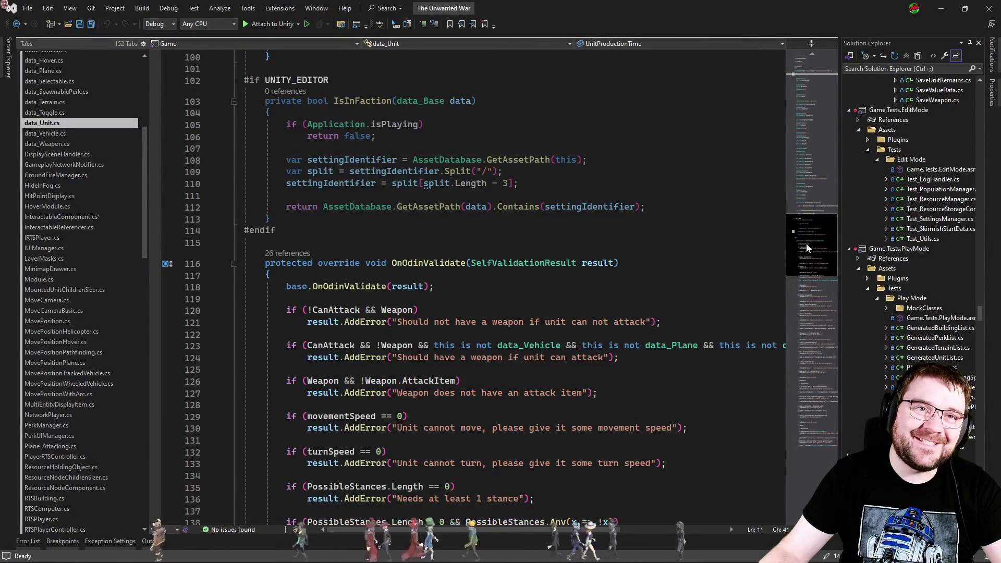
drag(801, 288, 824, 441)
mouse_move(825, 441)
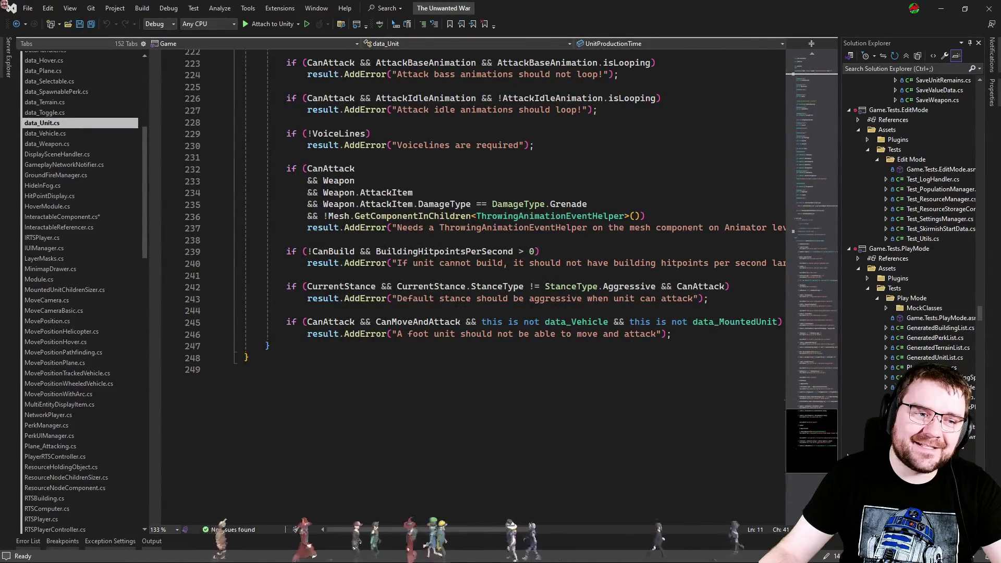
click(471, 240)
key(Return)
key(Tab)
key(Return)
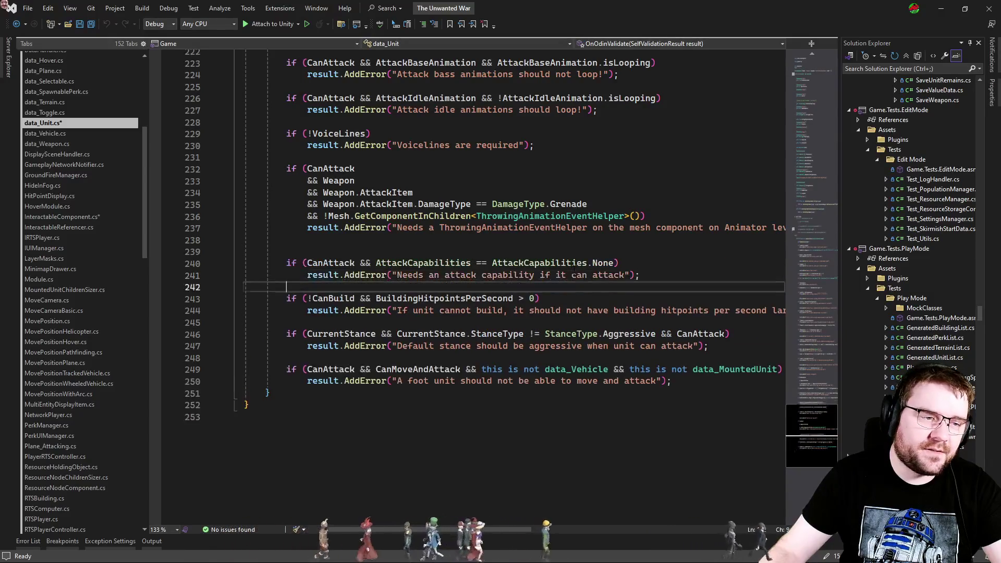
click(574, 239)
key(Delete)
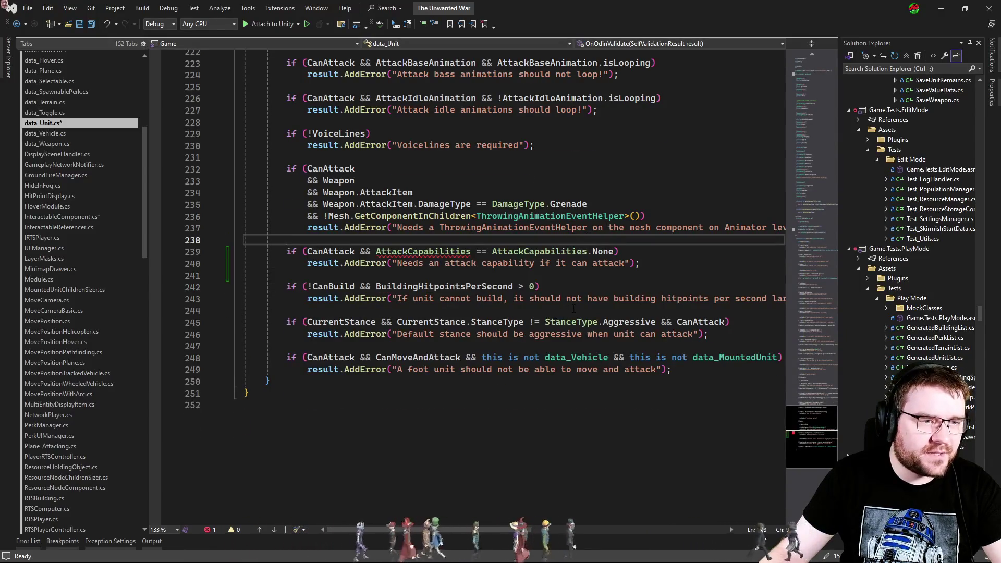
scroll(574, 309, up, 3)
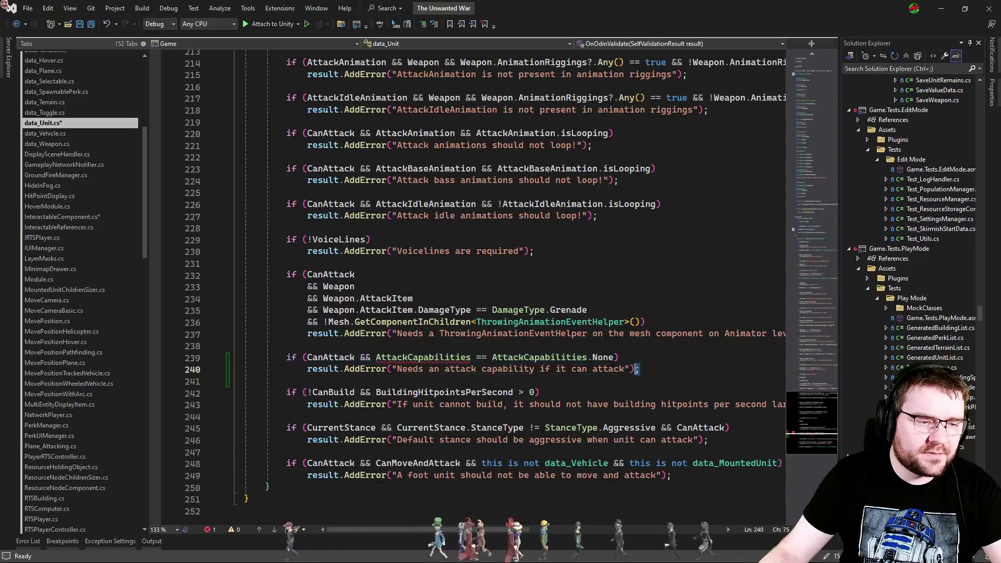
drag(640, 369, 244, 357)
Step: Paste the same check into data_Vehicle.cs after the projectile check, separated by a blank line
click(46, 133)
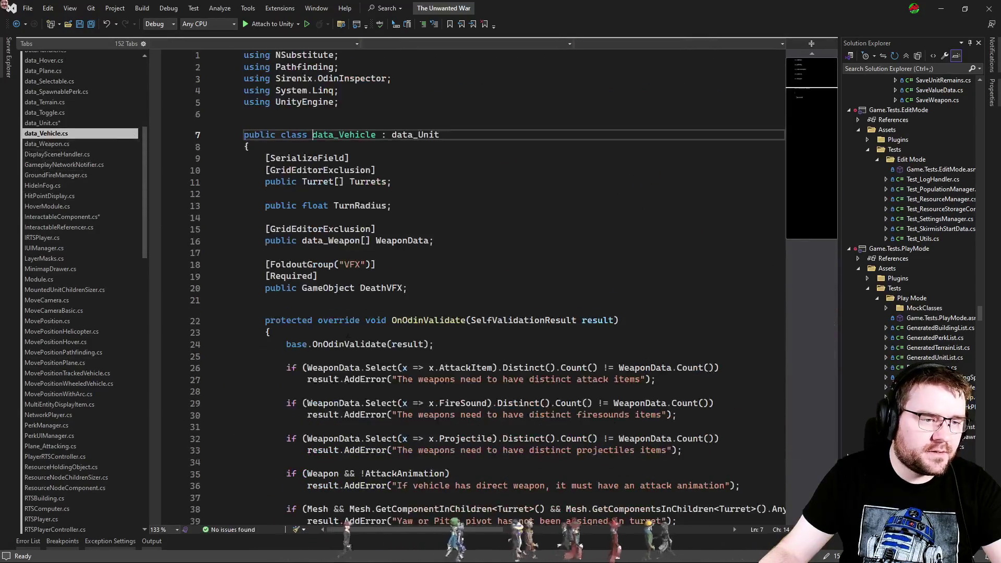
click(371, 216)
key(ctrl+v)
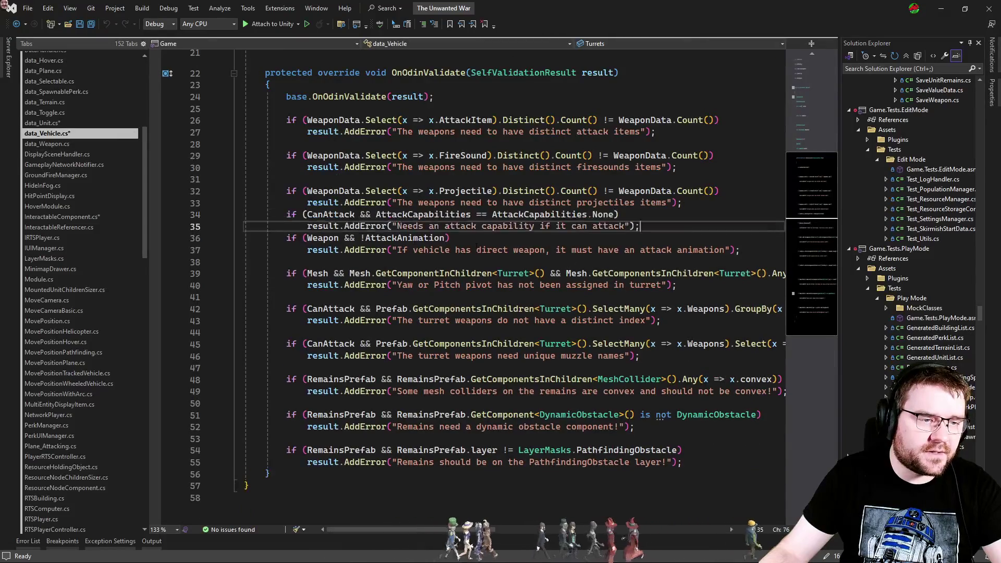
click(701, 204)
key(Return)
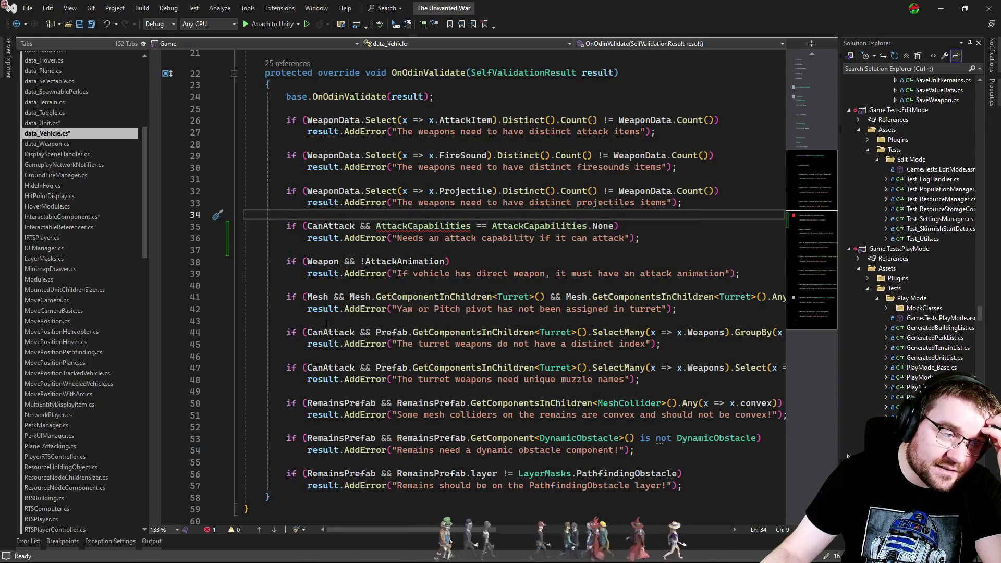
click(471, 226)
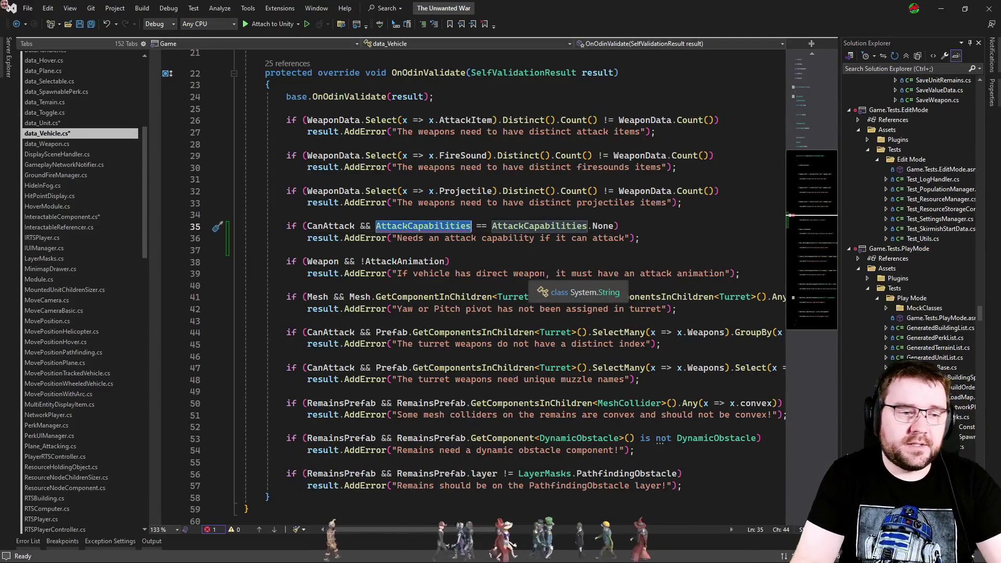
scroll(505, 265, up, 7)
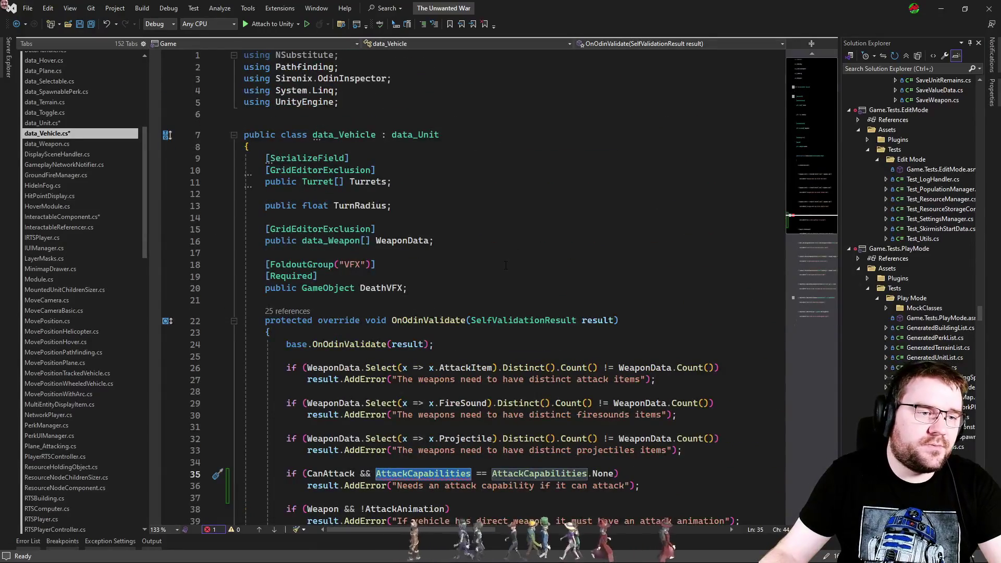
scroll(506, 266, down, 2)
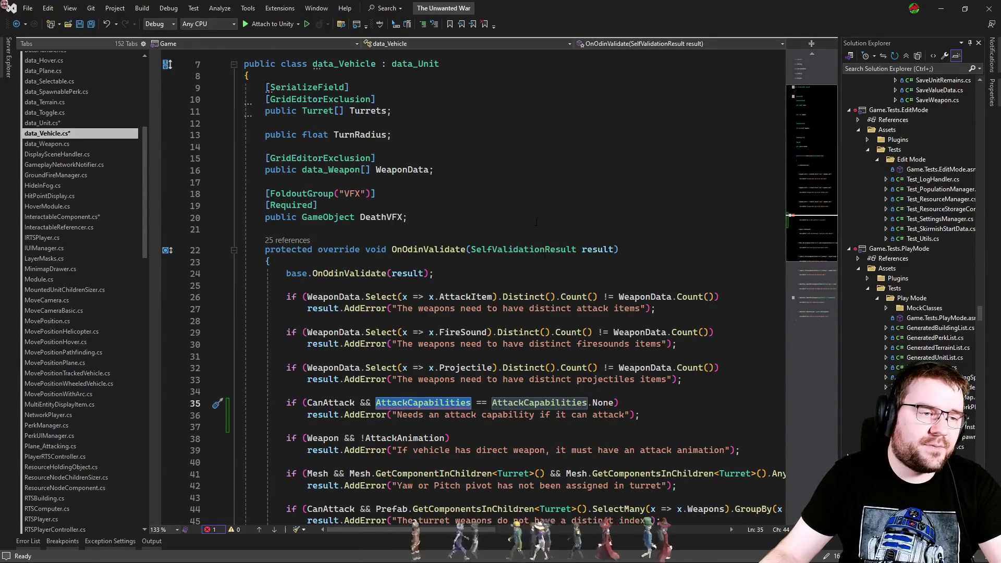
click(398, 170)
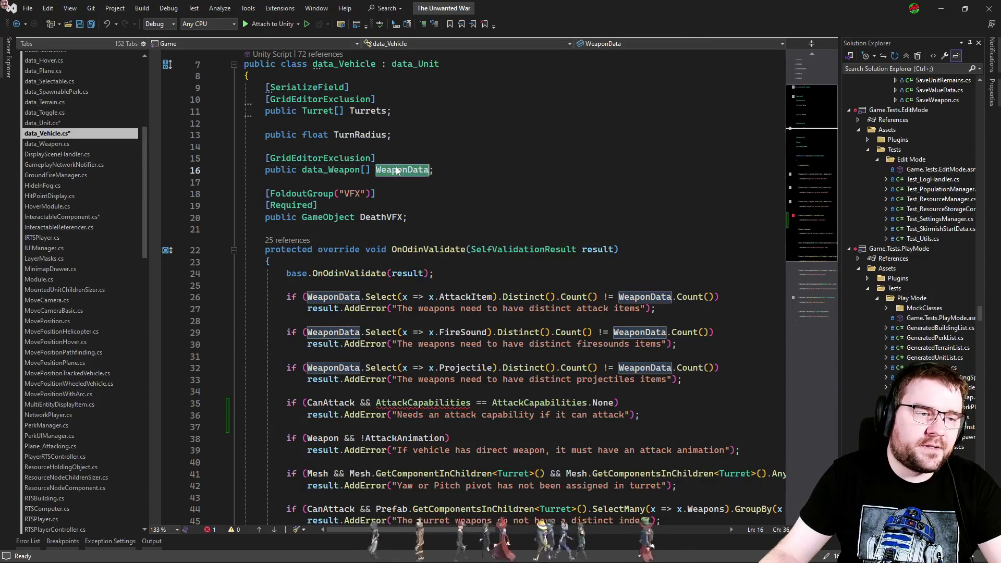
Step: List all references to WeaponData and browse the results
right_click(400, 170)
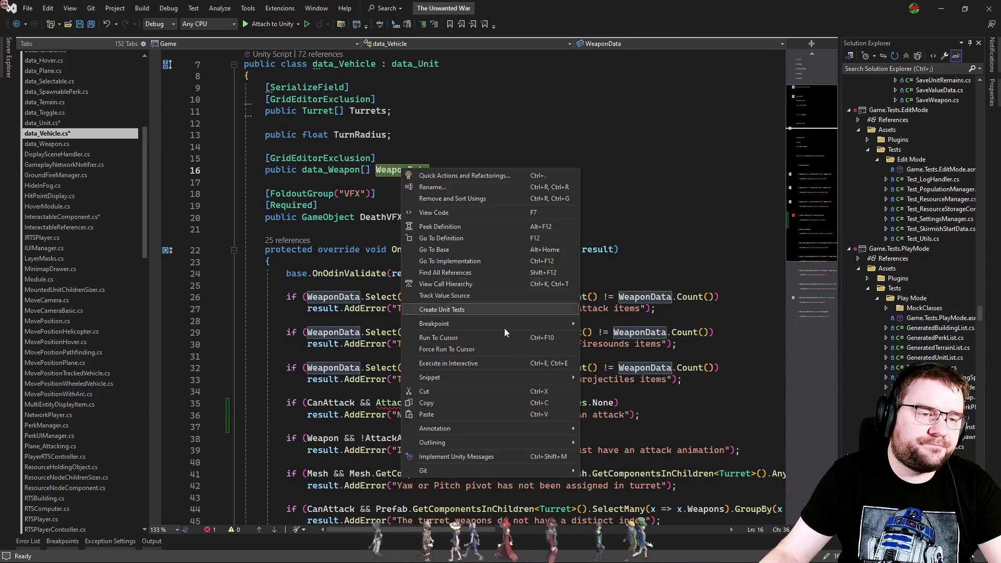
click(477, 272)
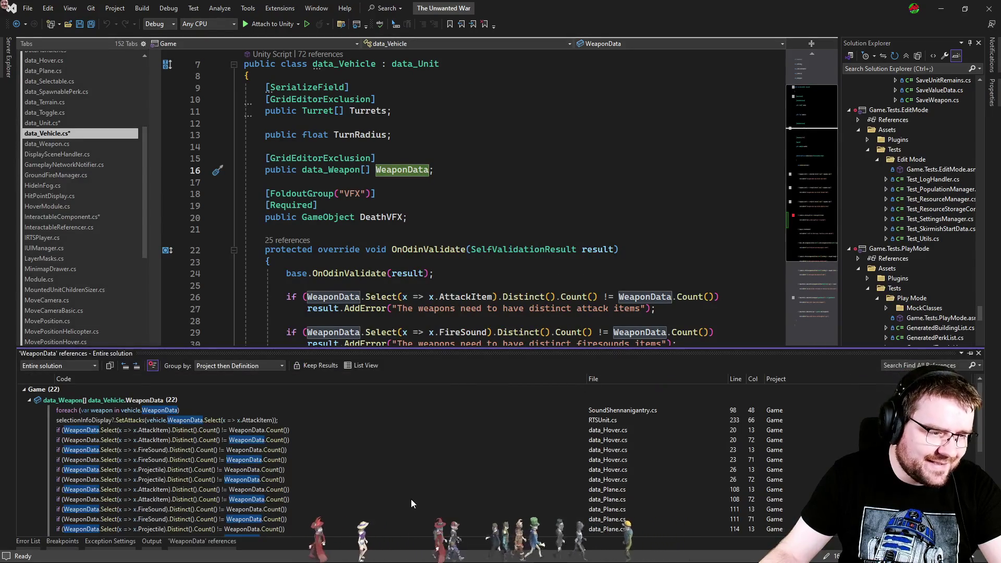
scroll(340, 462, down, 3)
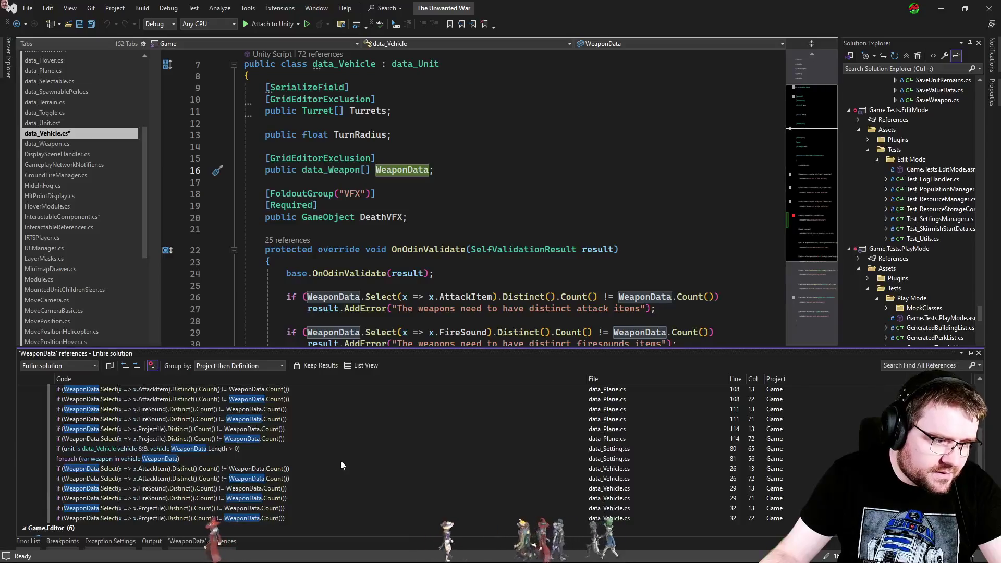
scroll(340, 461, down, 1)
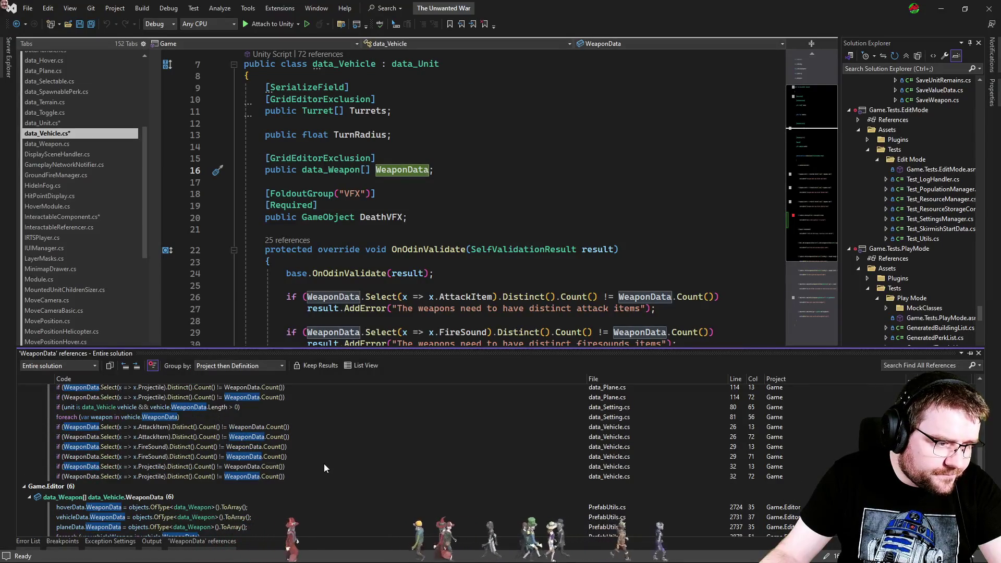
scroll(324, 464, down, 1)
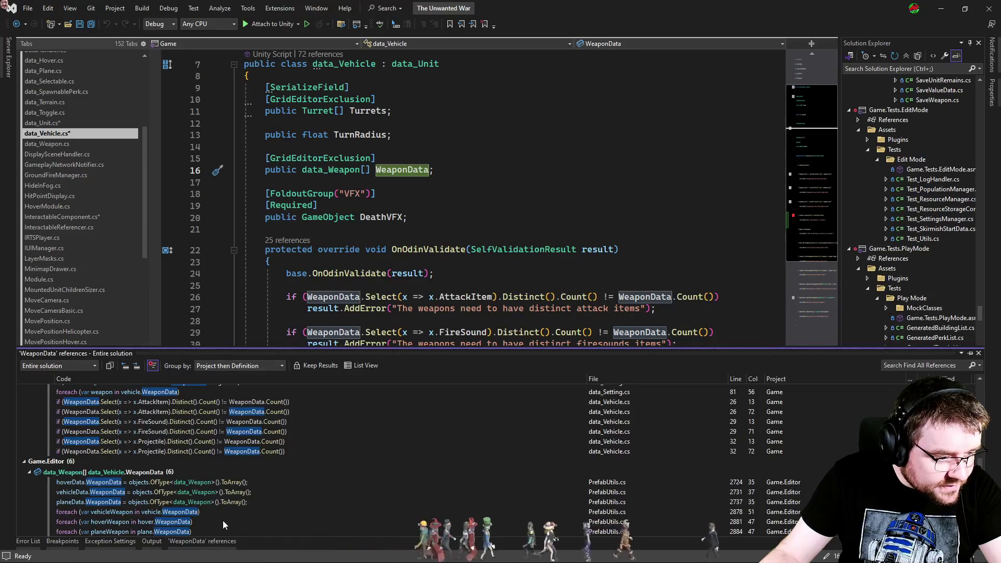
scroll(287, 502, up, 2)
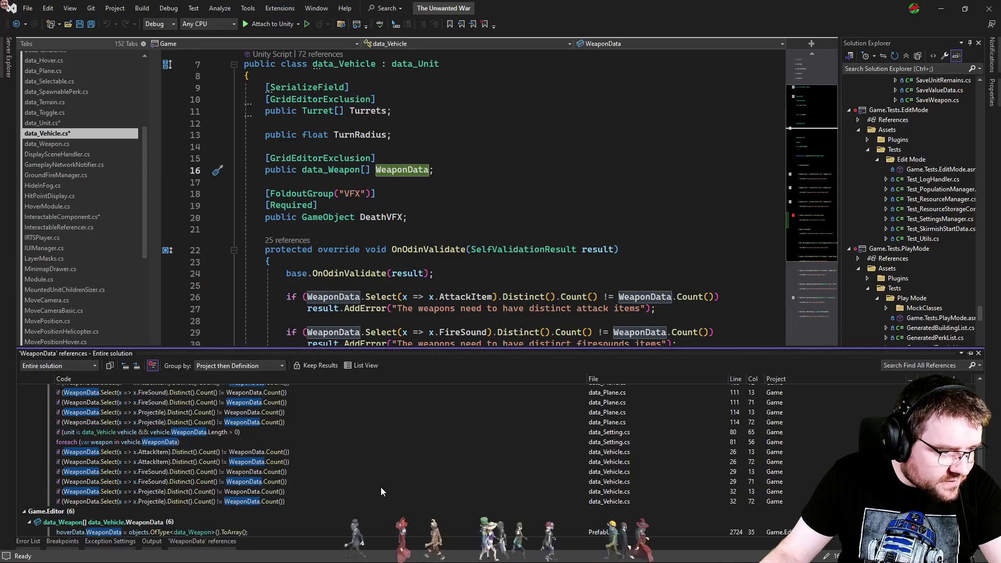
scroll(381, 490, up, 4)
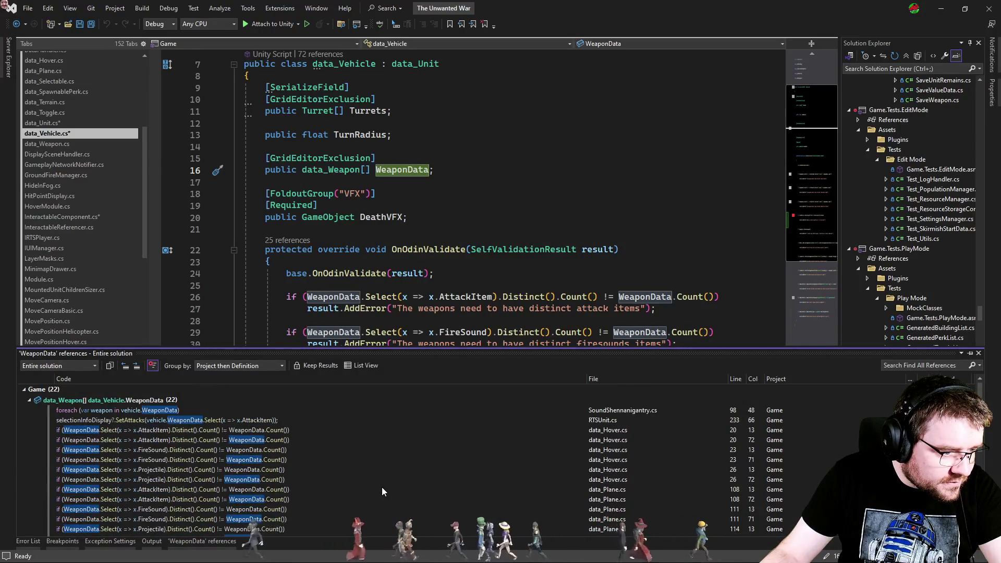
scroll(382, 492, down, 5)
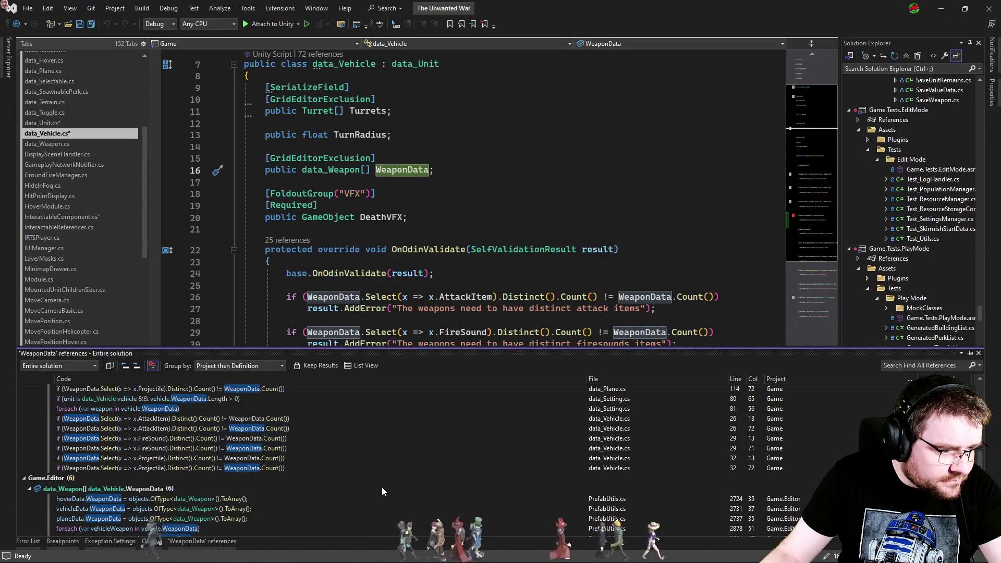
scroll(382, 490, down, 1)
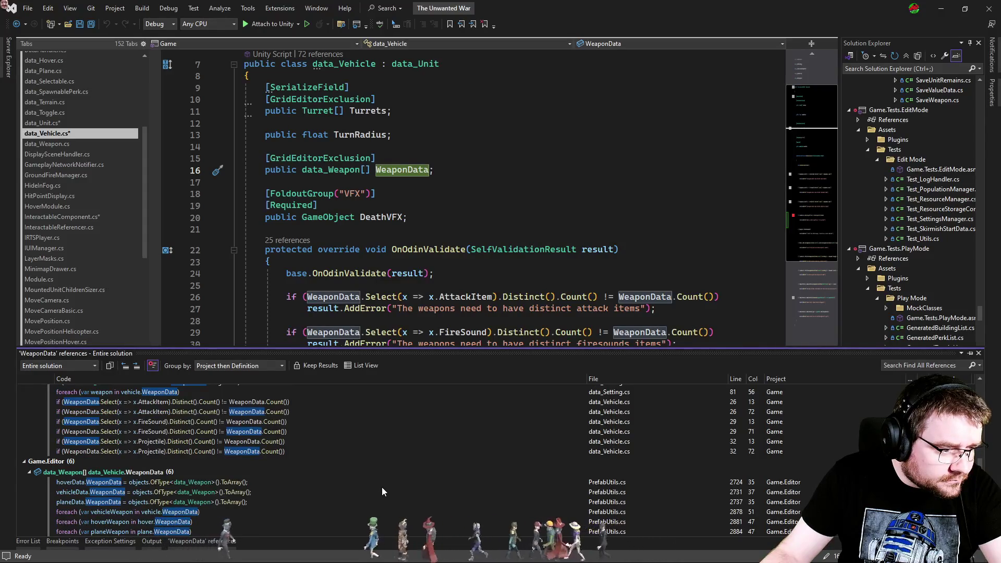
Step: Inspect the hoverData.WeaponData assignment on line 2724 of PrefabUtils.cs, then return to its definition
double_click(275, 481)
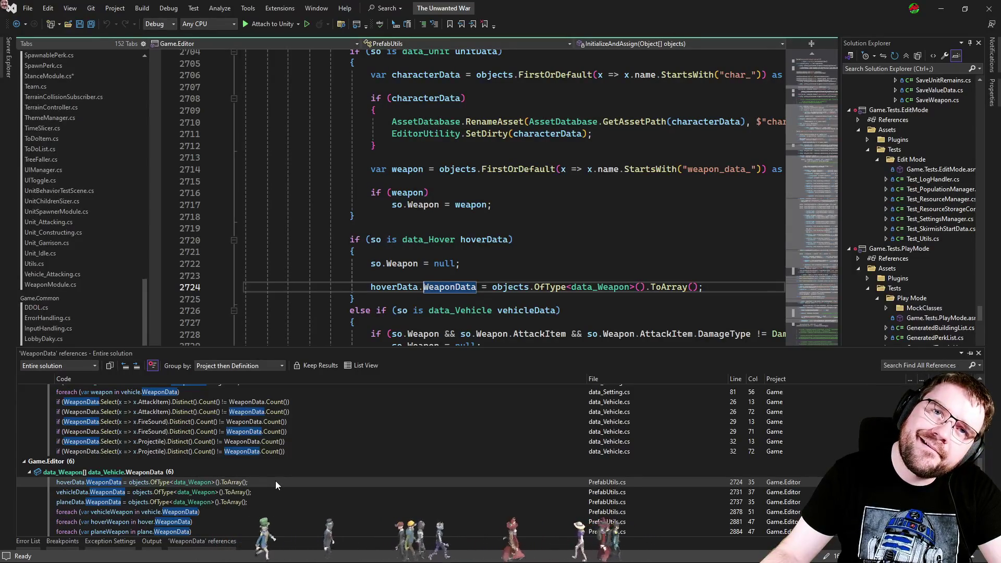
click(457, 275)
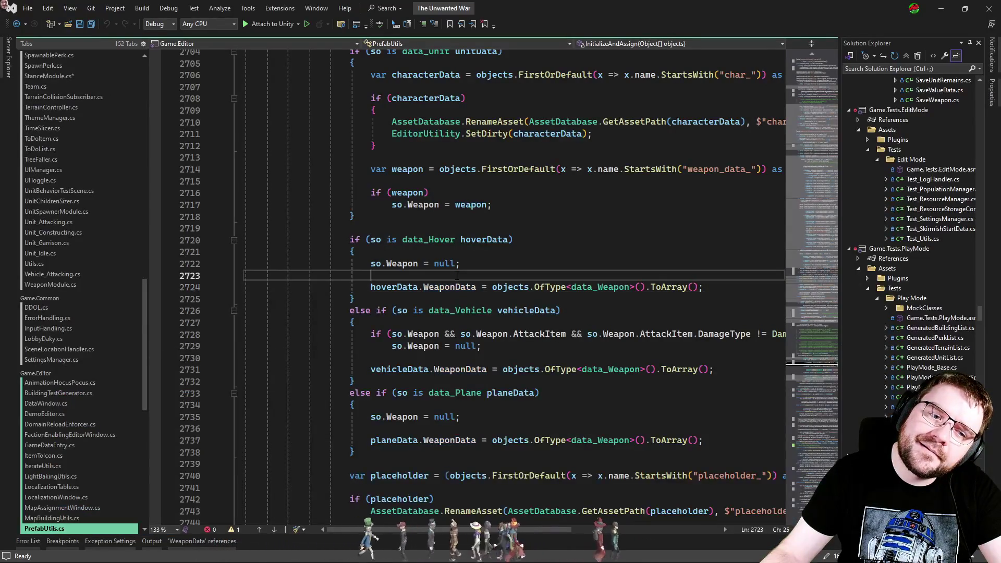
click(503, 287)
click(494, 301)
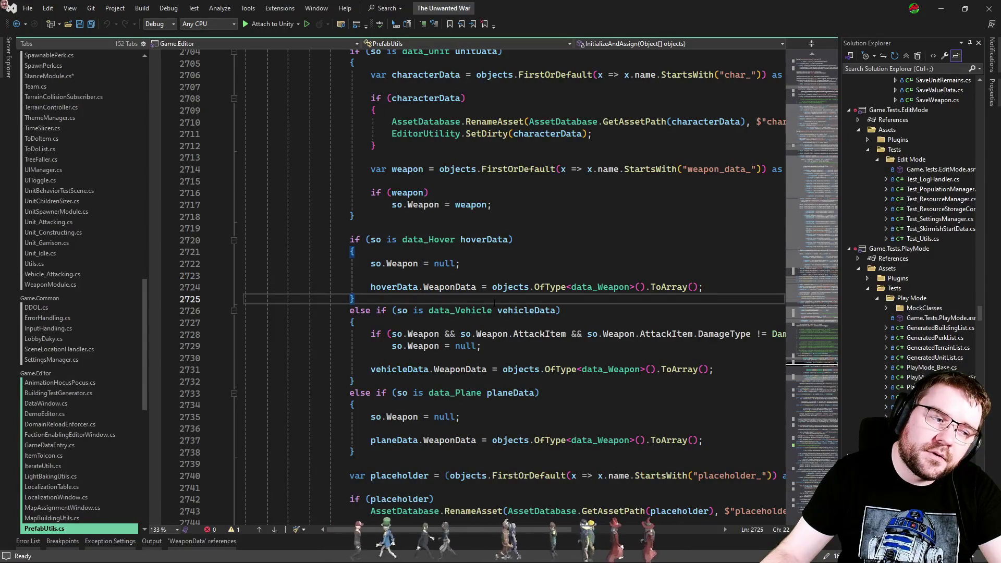
click(504, 287)
double_click(450, 287)
scroll(449, 308, down, 4)
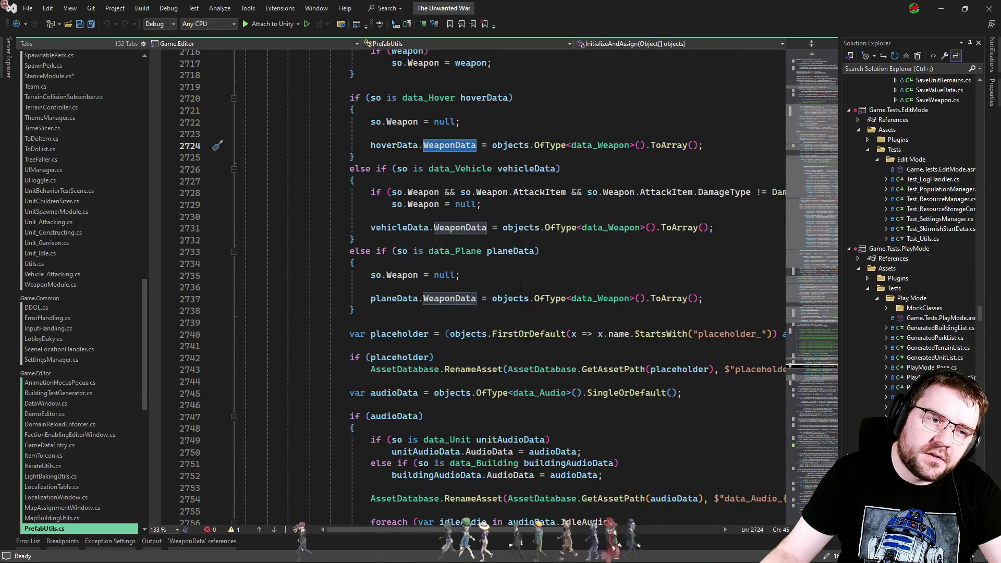
key(F12)
Step: Find Turrets references, open its assignment in UnitChildrenSizer.cs, and close the results at line 563
click(366, 111)
right_click(367, 111)
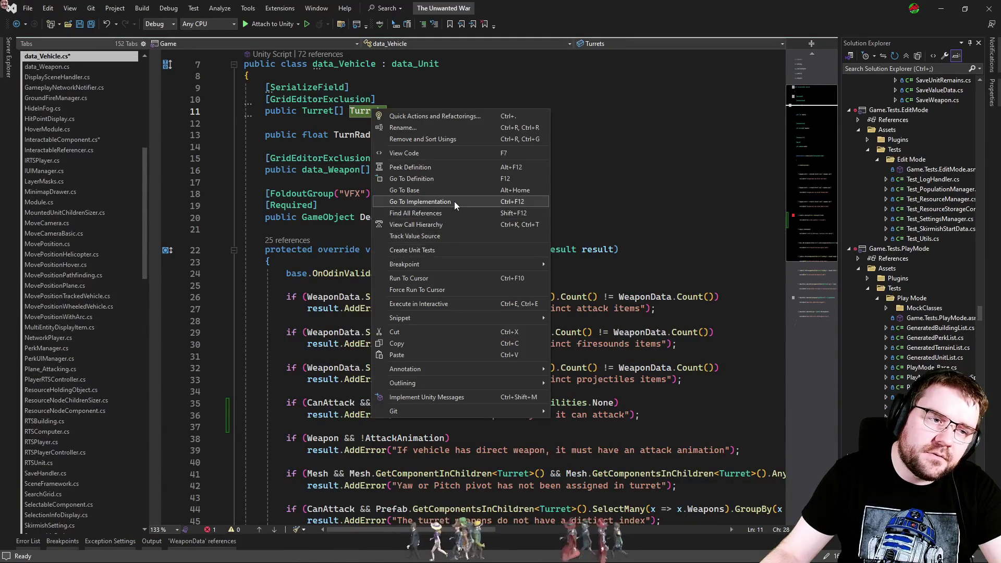
click(443, 211)
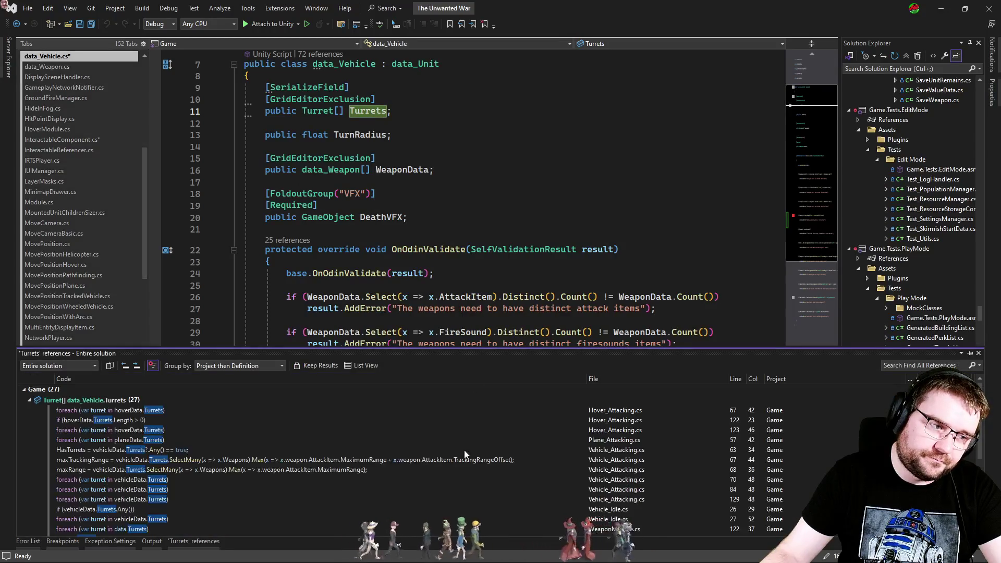
mouse_move(283, 481)
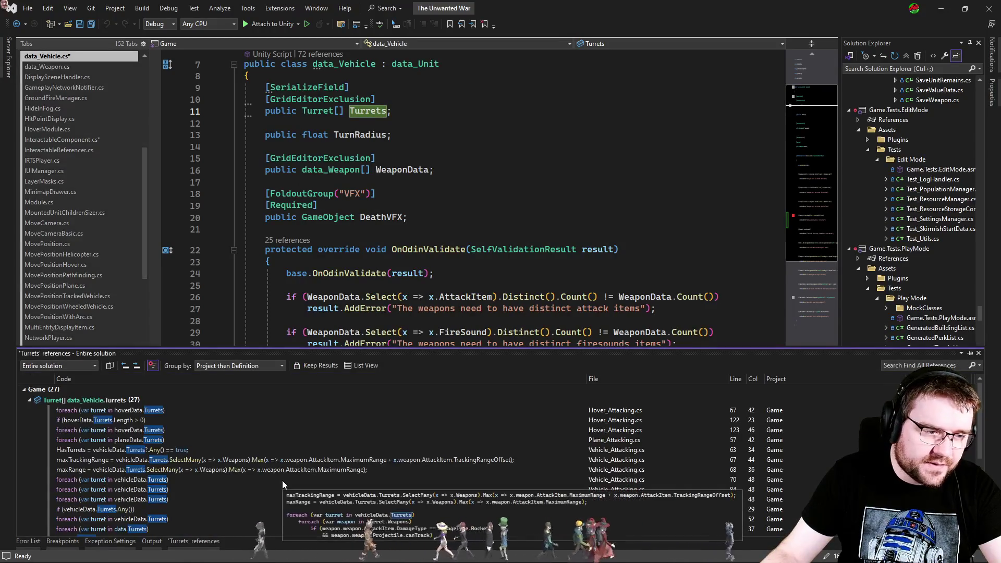
scroll(183, 438, down, 5)
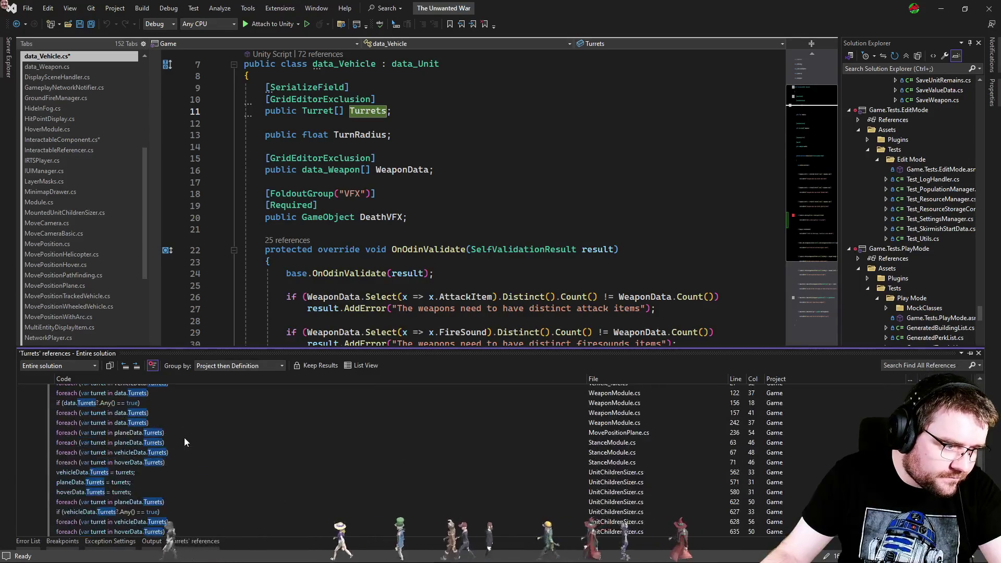
double_click(154, 472)
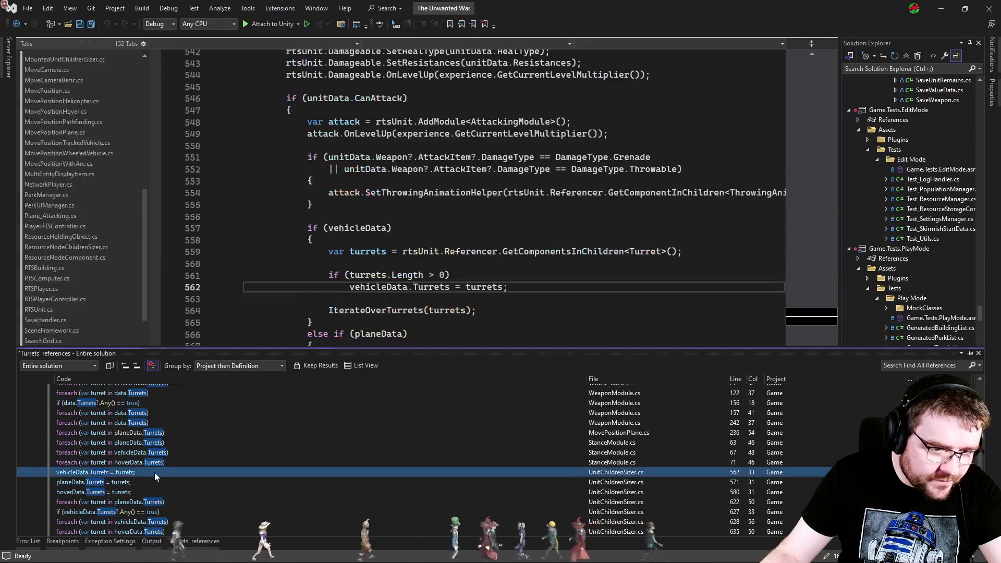
click(979, 354)
click(545, 300)
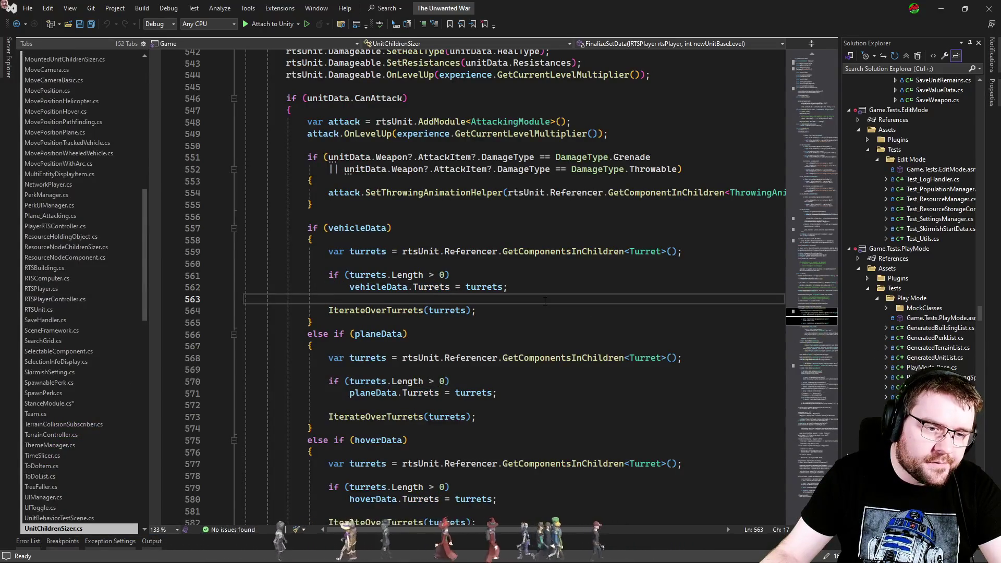
ctrl+click(433, 287)
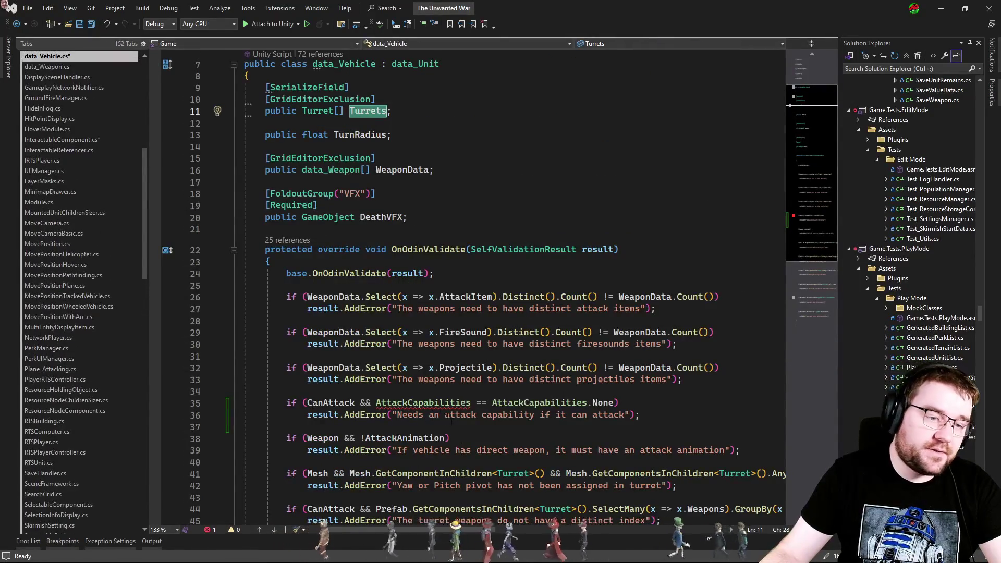
Step: Rewrite line 35's check to use WeaponData.Any(x => x.AttackCapabilities)
double_click(423, 402)
text(weapD.Any()
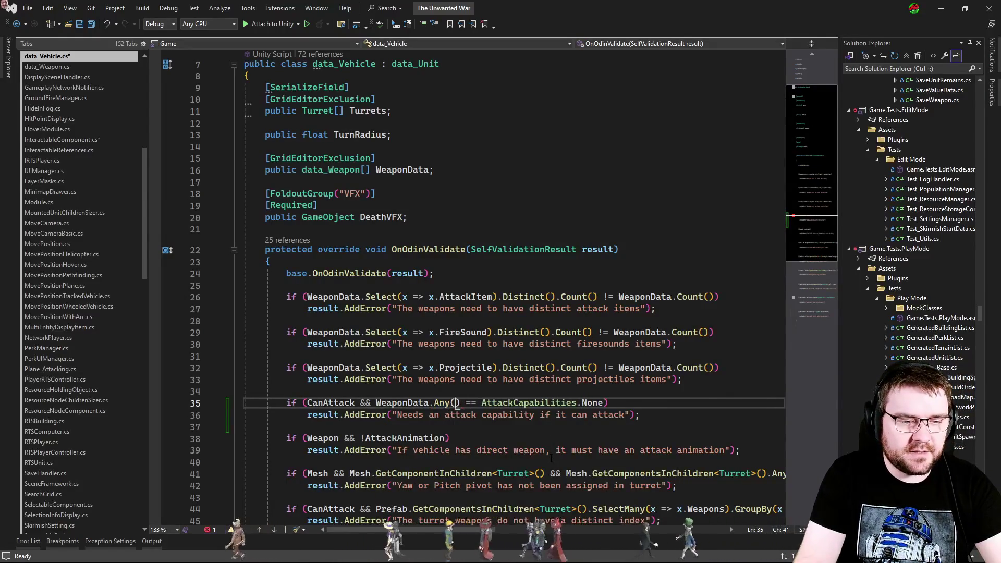
text(x )
text(=> x.Att)
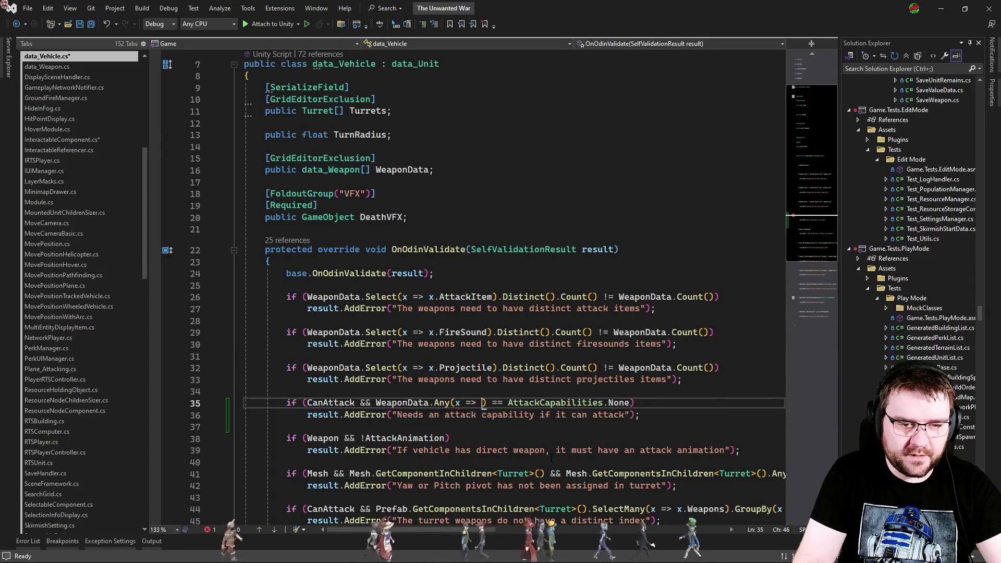
key(Tab)
key(Delete)
key(End)
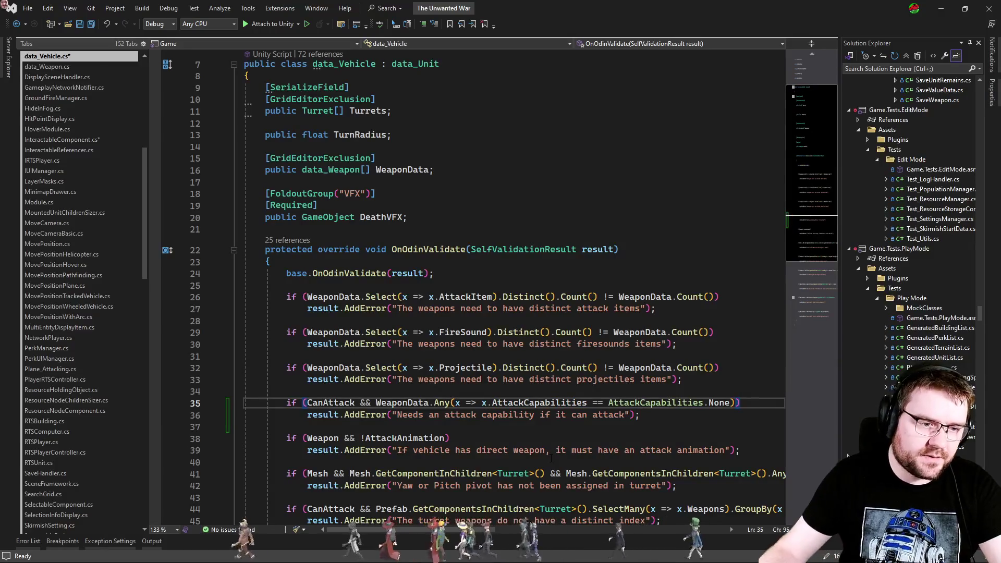
Step: Negate the WeaponData.Any check and change its == comparison to !=
click(377, 403)
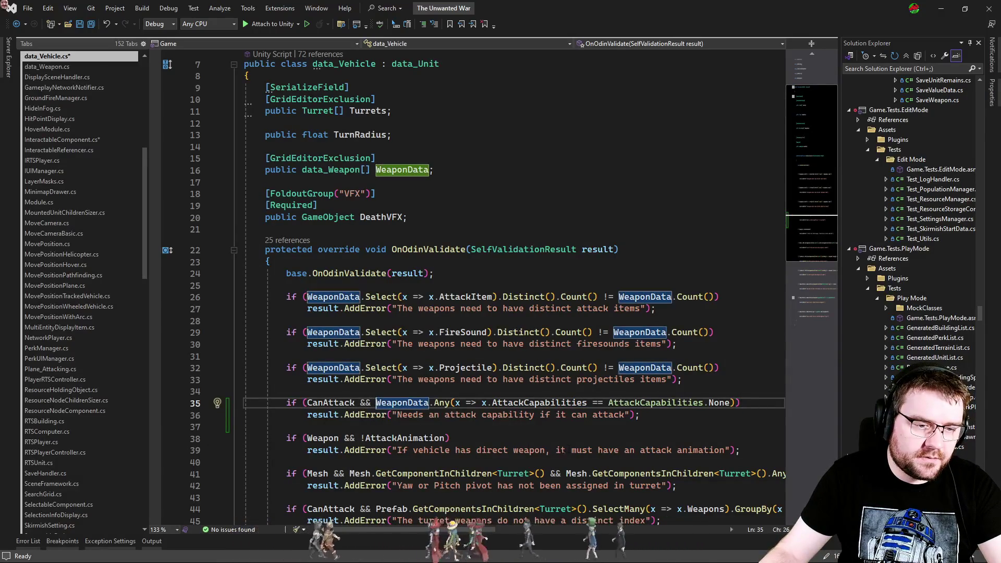
text(!)
click(670, 426)
scroll(467, 324, down, 3)
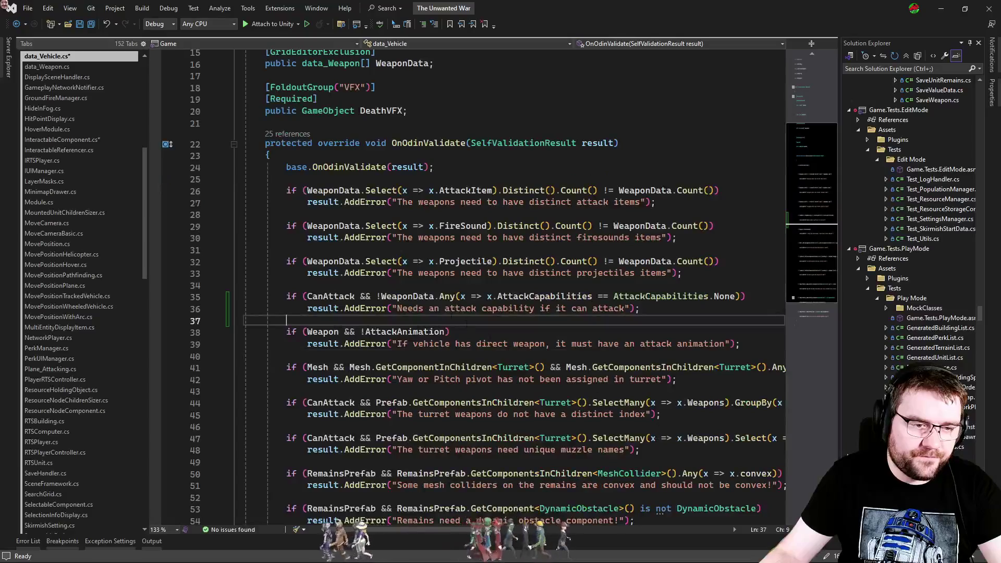
key(ctrl+z)
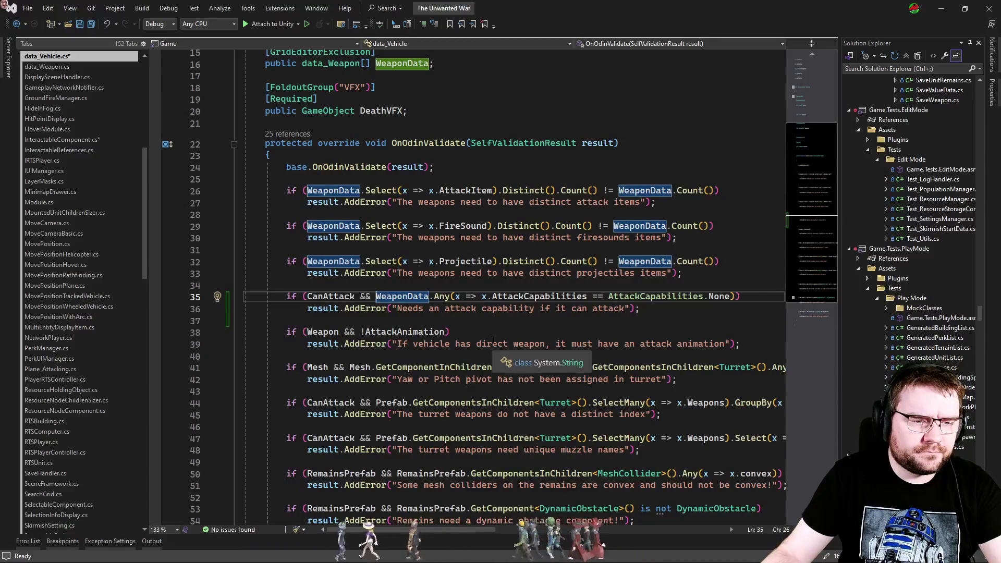
click(655, 308)
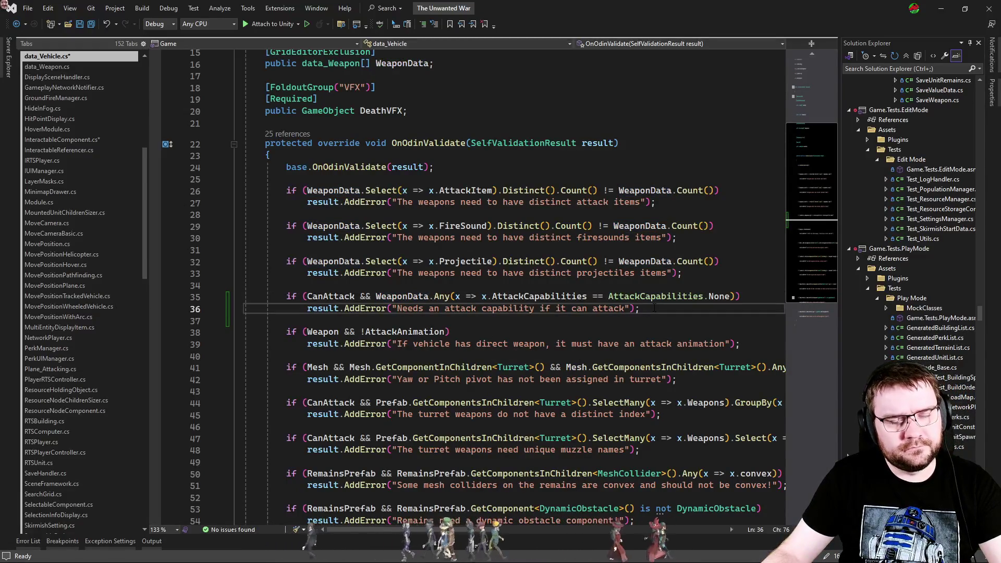
click(382, 296)
text(!)
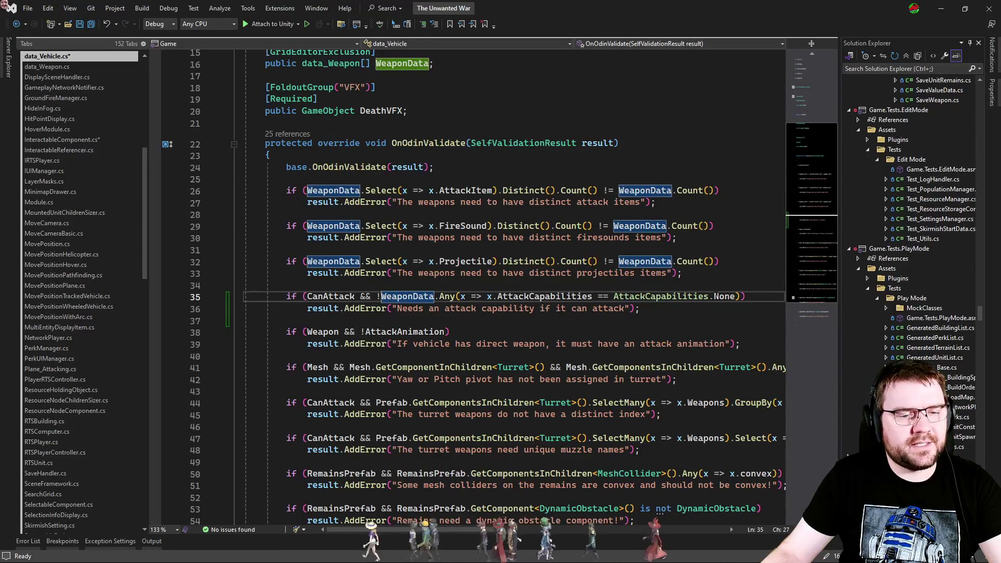
double_click(603, 297)
text(!=)
Step: Delete the whole CanAttack validation check on lines 34–36
click(688, 333)
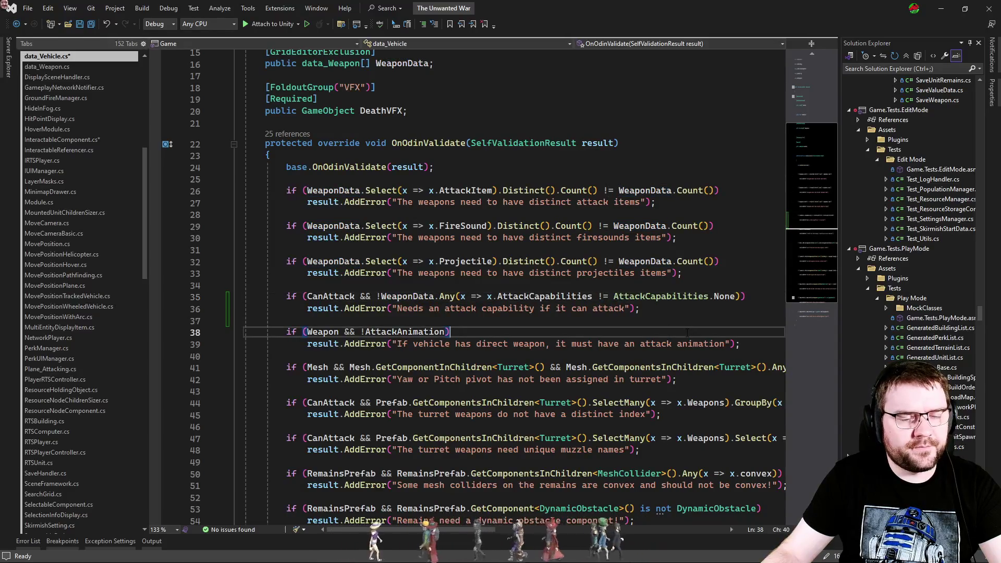
click(686, 310)
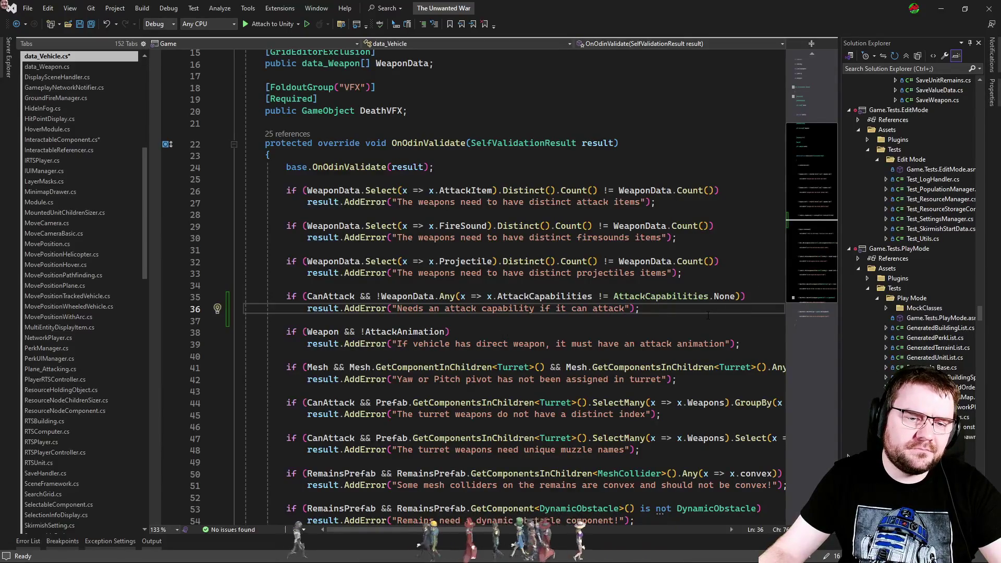
drag(721, 308, 721, 281)
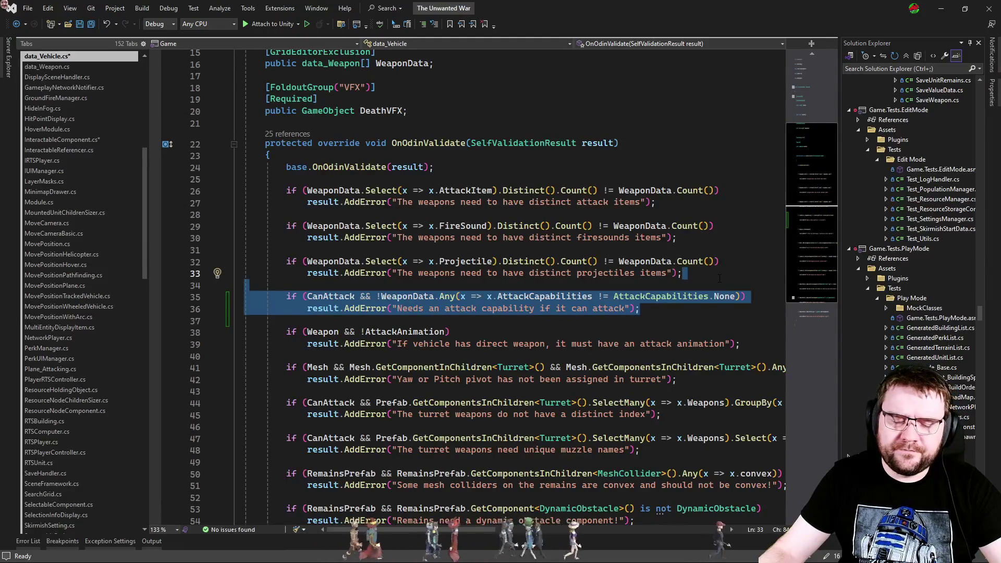
key(Delete)
Step: Save data_Vehicle.cs and delete the AttackCapabilities check from data_Unit.cs lines 239–240
key(ctrl+s)
key(ctrl+Tab)
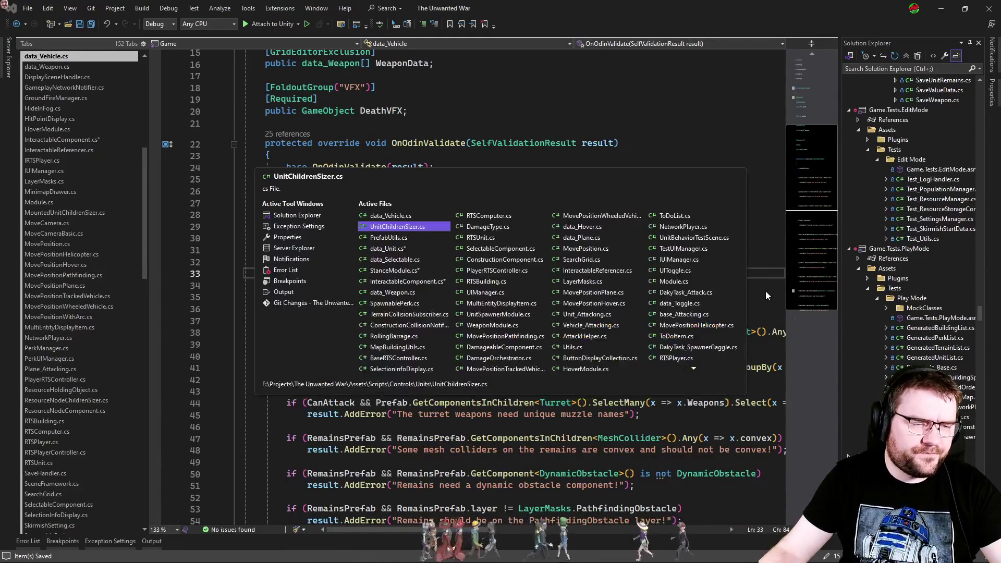
key(ctrl+Tab)
key(ctrl+Tab)
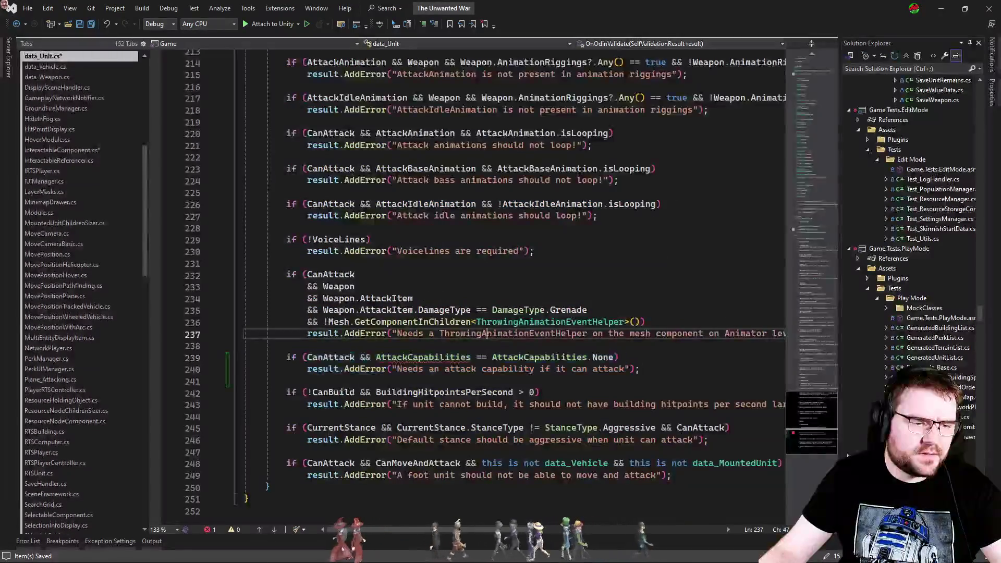
drag(645, 370, 651, 344)
key(ctrl+c)
key(Delete)
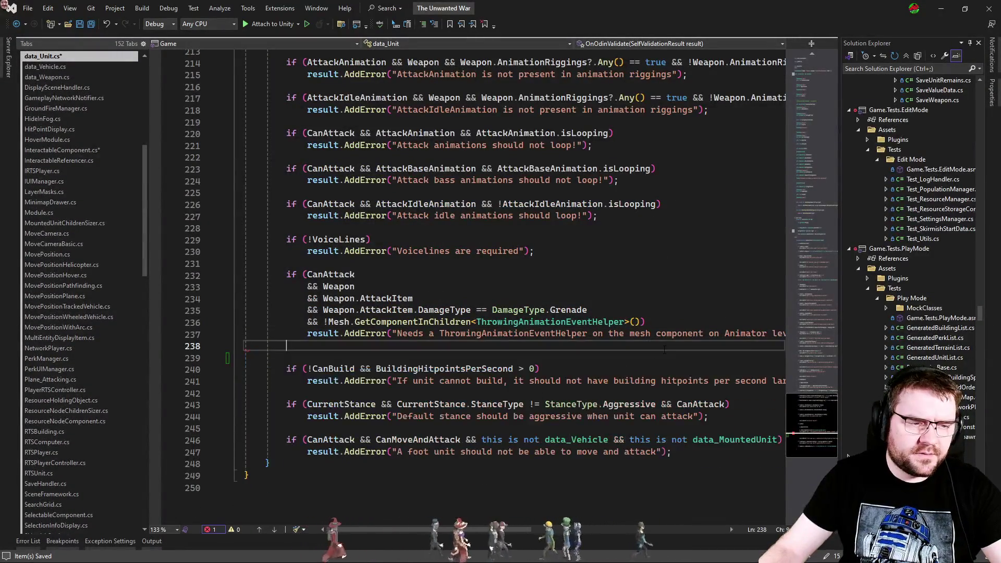
key(Delete)
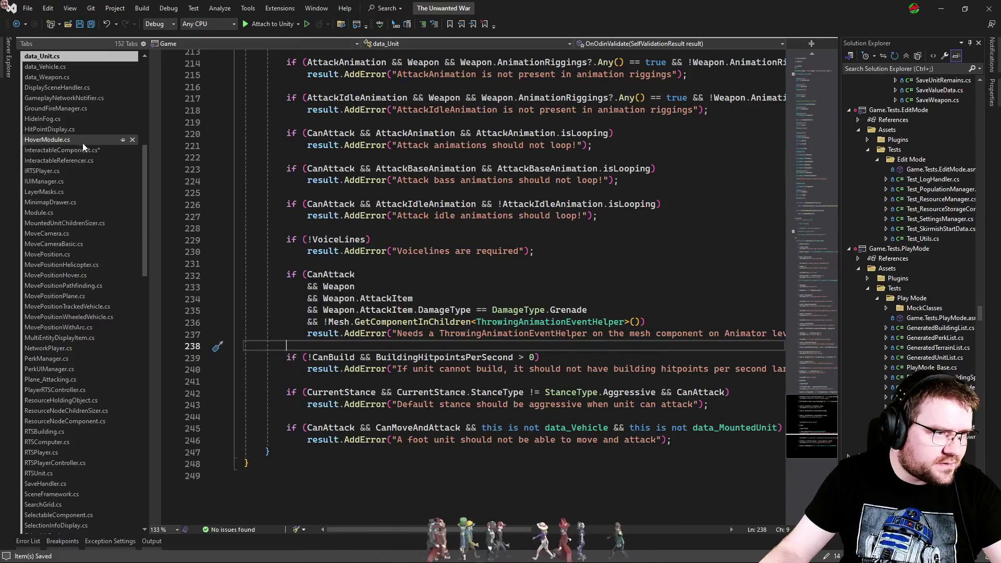
Step: Paste the attack-capability check into data_Weapon.cs after the shell ejection check
key(ctrl+Tab)
key(ctrl+Tab)
key(ctrl+Tab)
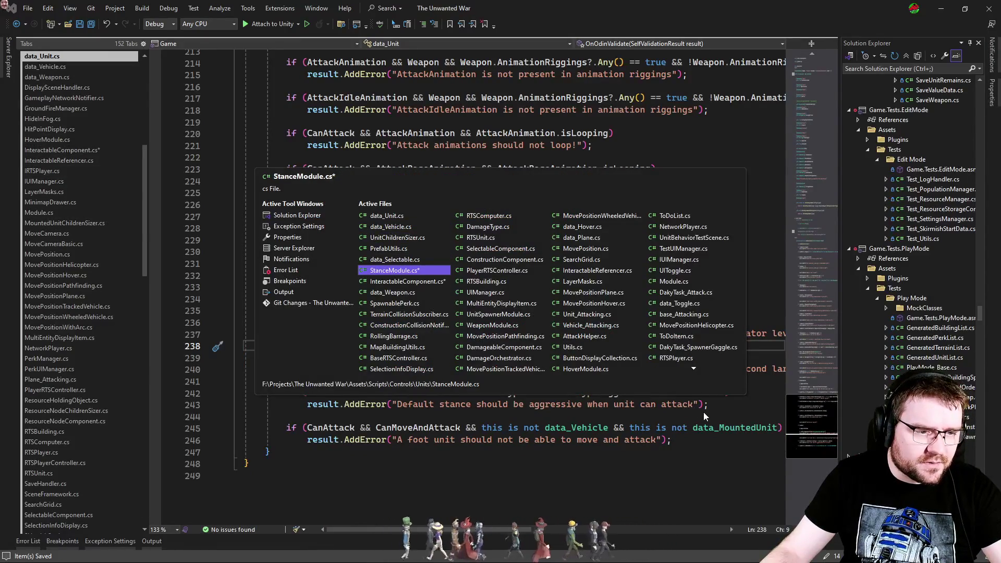
key(ctrl+Tab)
key(ctrl+Tab)
scroll(411, 321, down, 15)
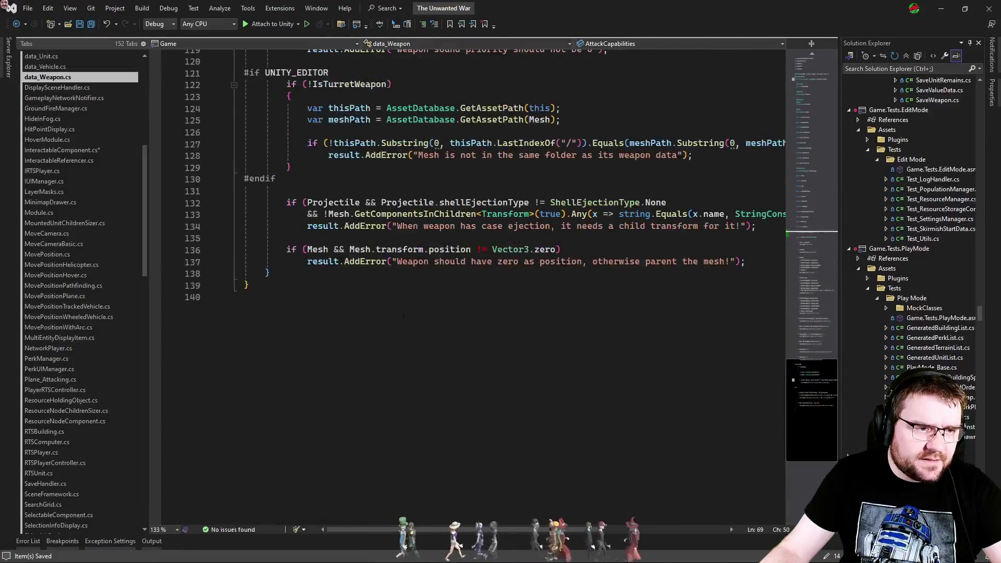
click(362, 238)
key(ctrl+v)
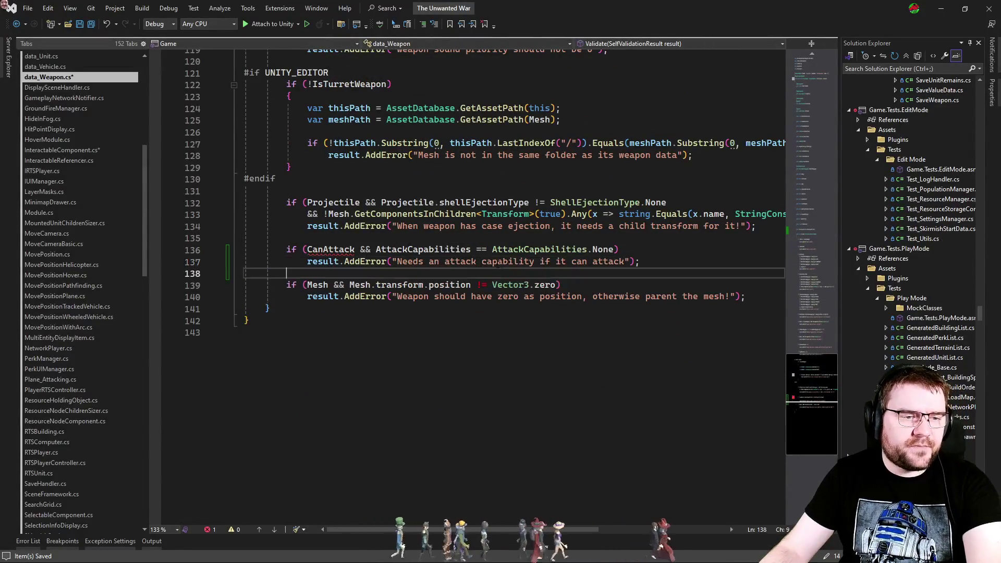
Step: Remove the CanAttack condition and the 'if it can attack' wording from the error message
drag(376, 250, 307, 250)
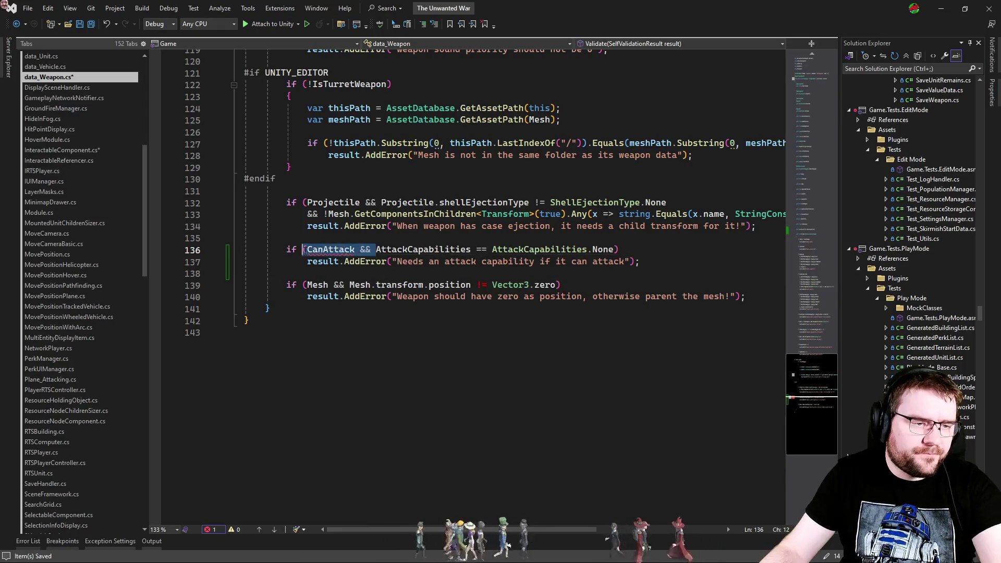
key(Delete)
drag(396, 262, 614, 250)
drag(535, 262, 625, 261)
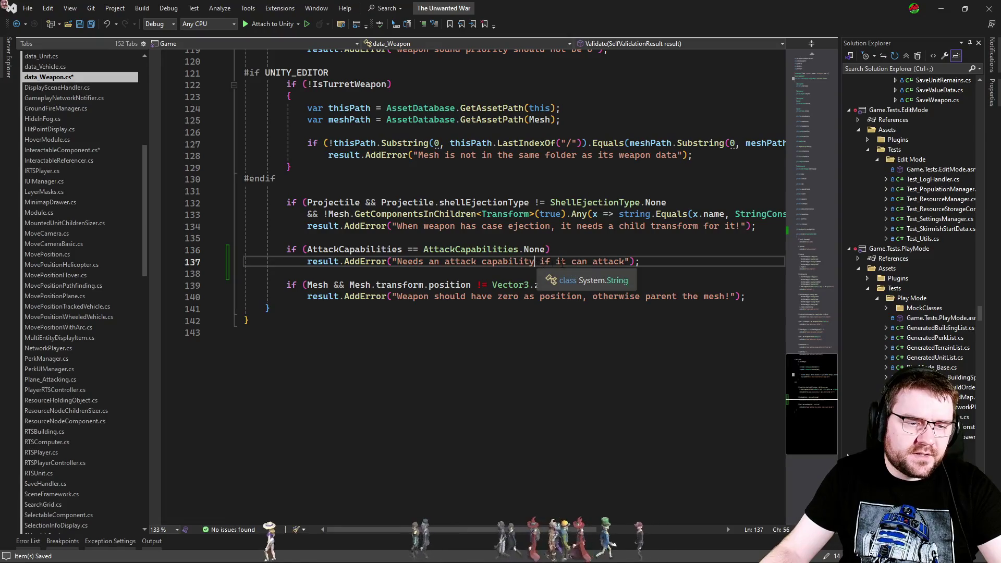
key(Delete)
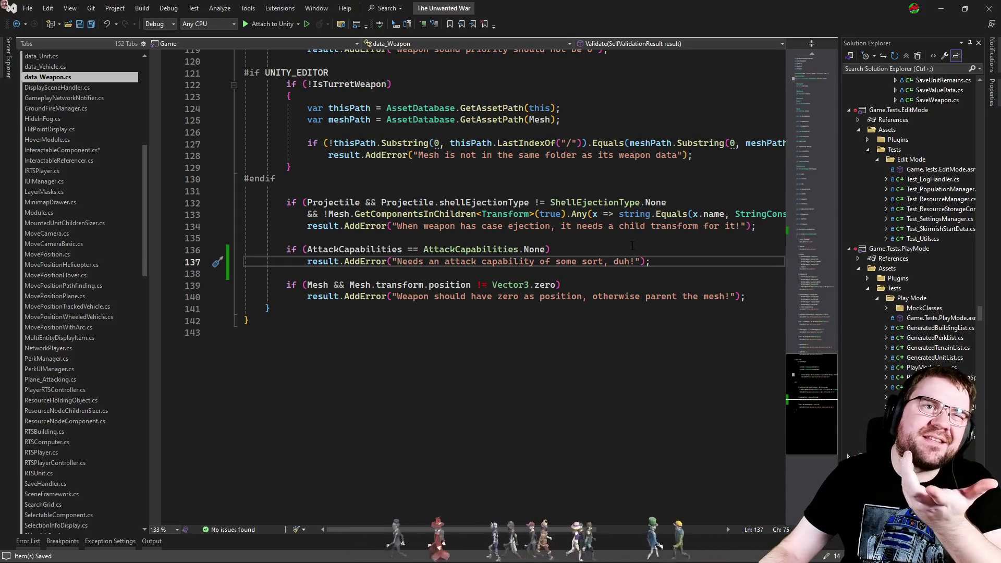
click(46, 151)
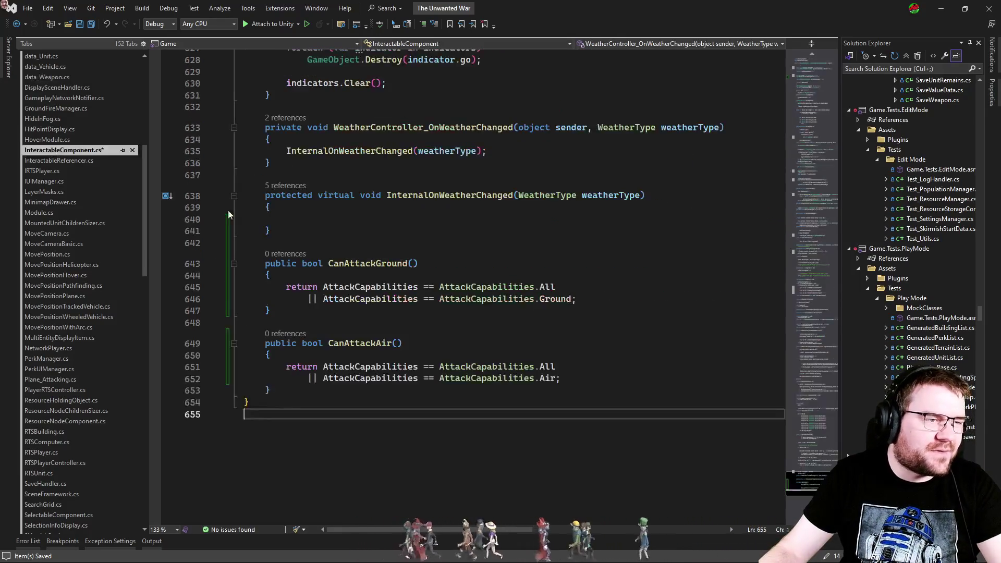
Step: Inspect CanAttackGround, CanAttackAir and AttackCapabilities uses, then return to UnitChildrenSizer.cs line 565
click(511, 344)
click(466, 326)
drag(574, 391, 245, 261)
click(514, 335)
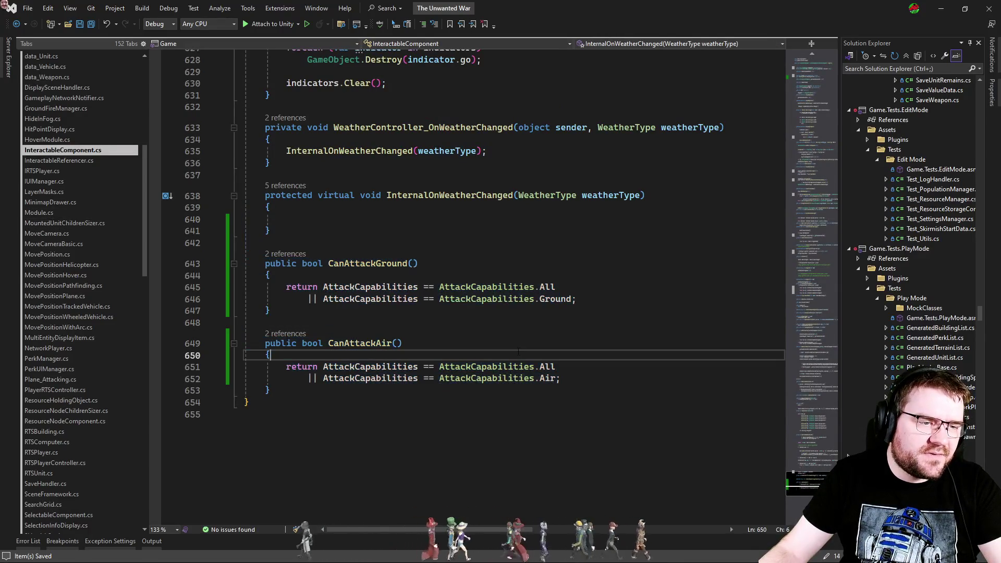
click(521, 333)
double_click(370, 287)
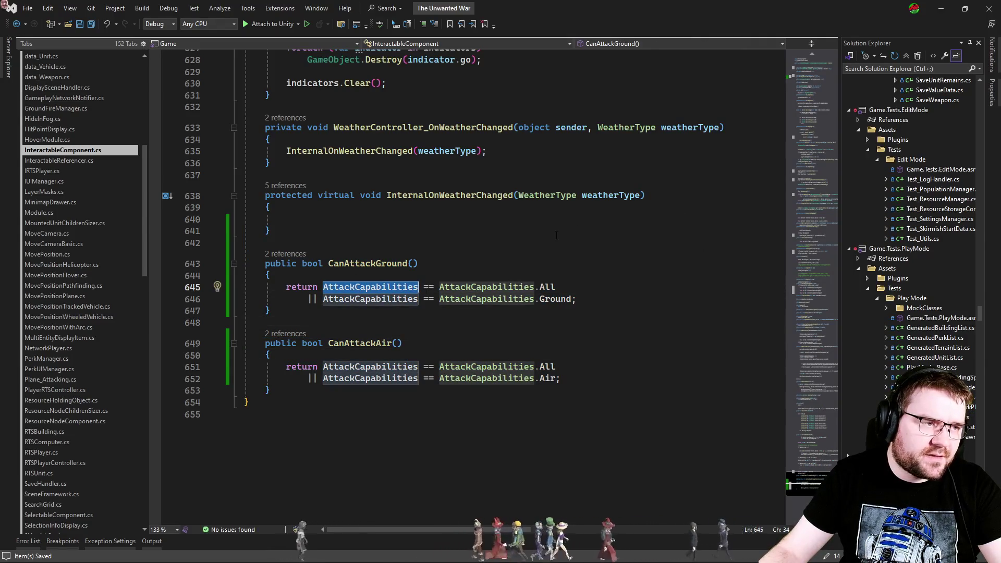
scroll(72, 371, down, 11)
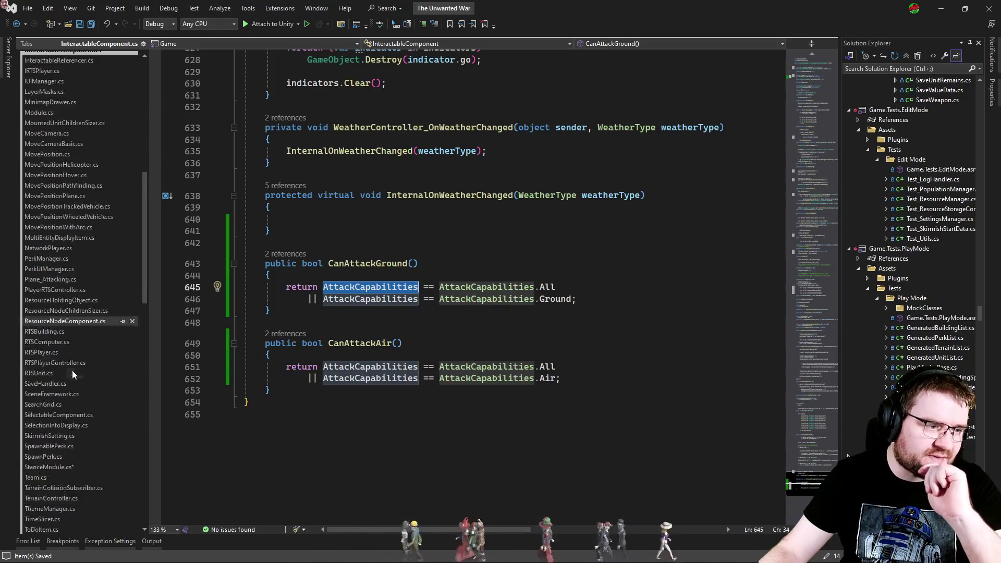
click(90, 343)
click(593, 320)
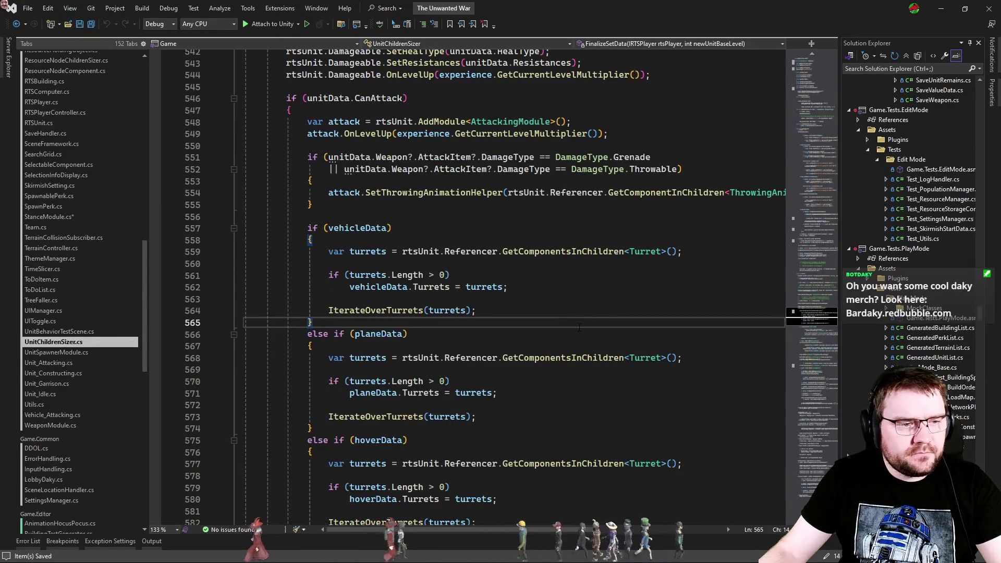
Step: Scroll FinalizeSetData to the InitWeapon calls and jump to the InitWeapon method definition
click(536, 310)
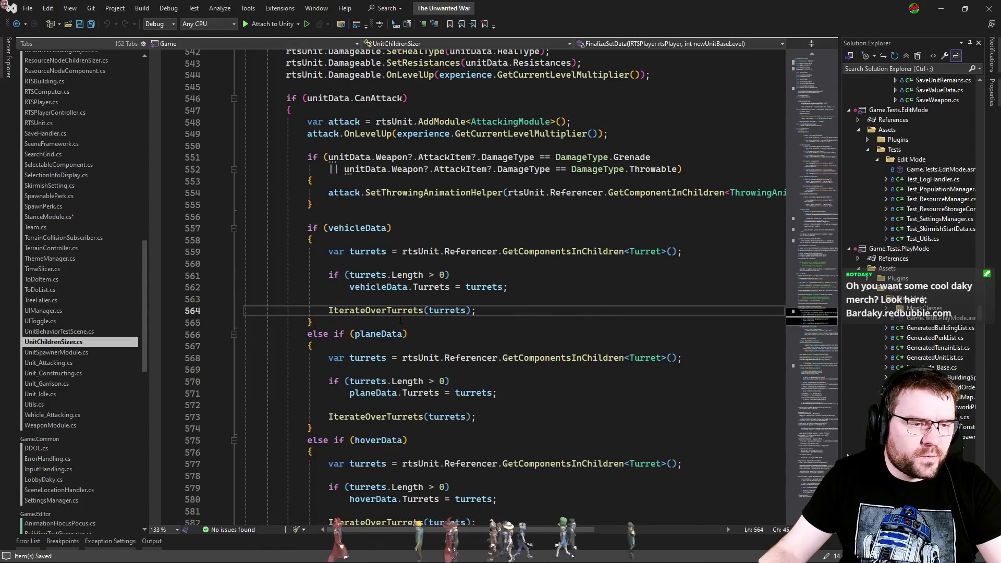
scroll(536, 325, up, 3)
scroll(528, 330, down, 1)
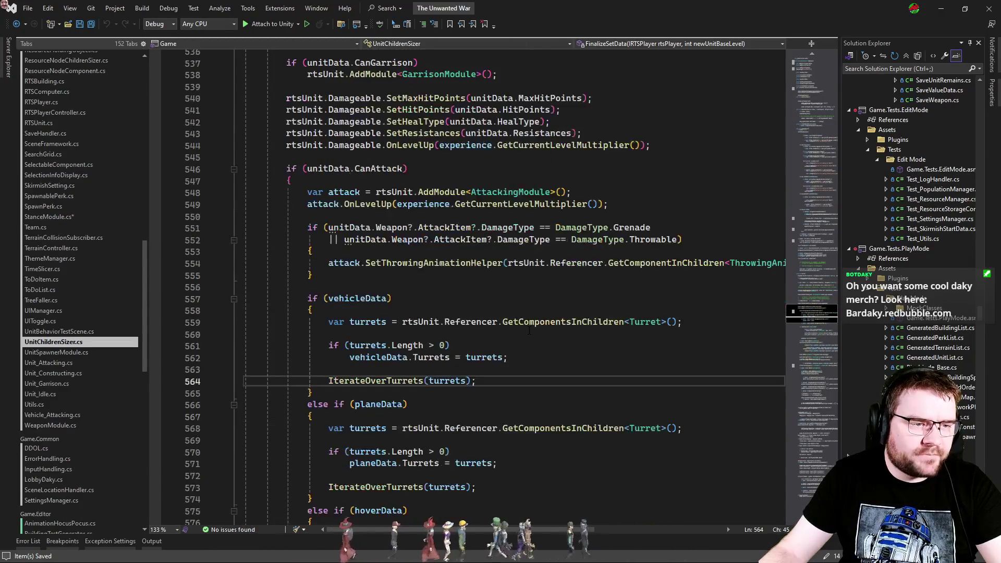
scroll(531, 331, down, 7)
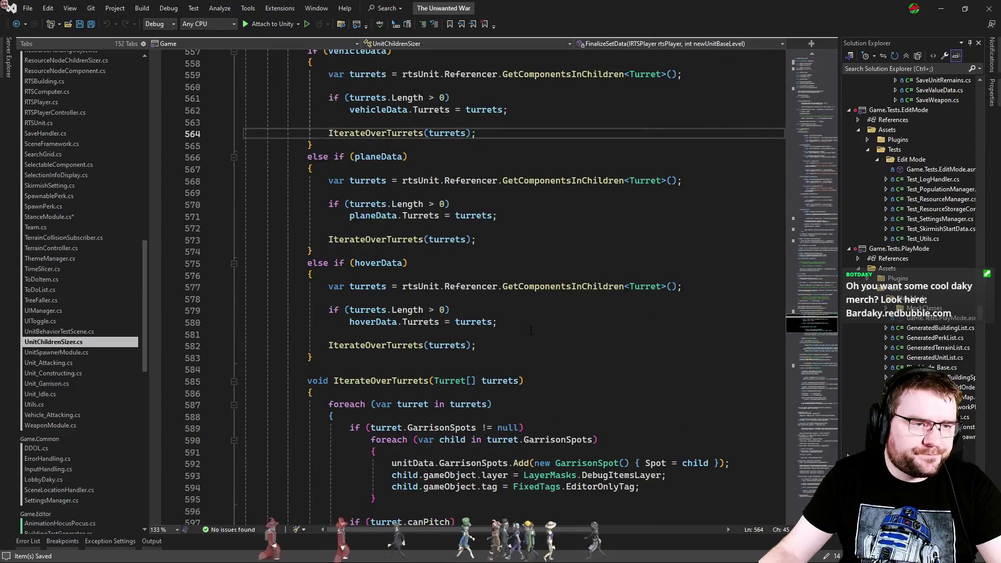
scroll(531, 330, down, 10)
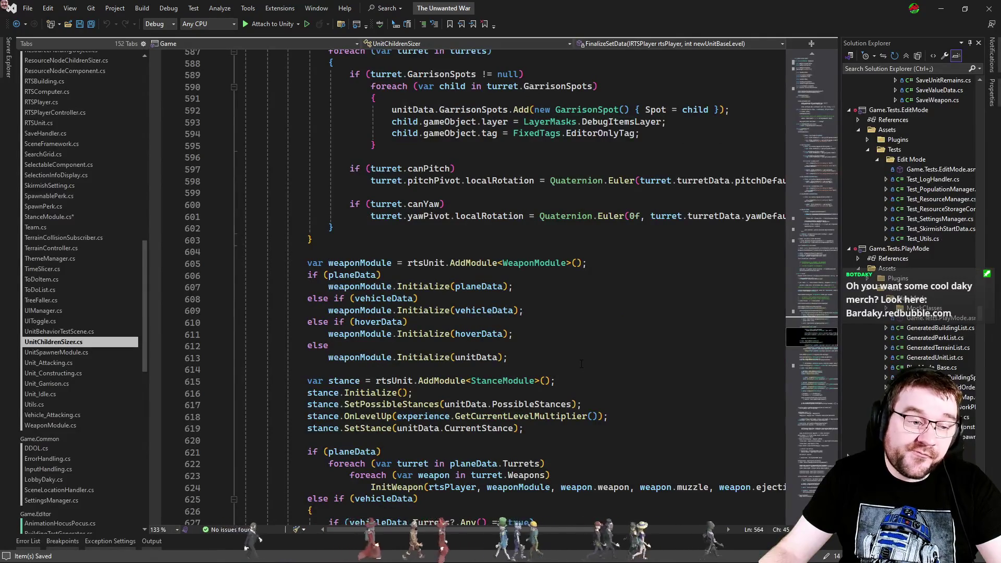
click(572, 325)
scroll(572, 324, down, 3)
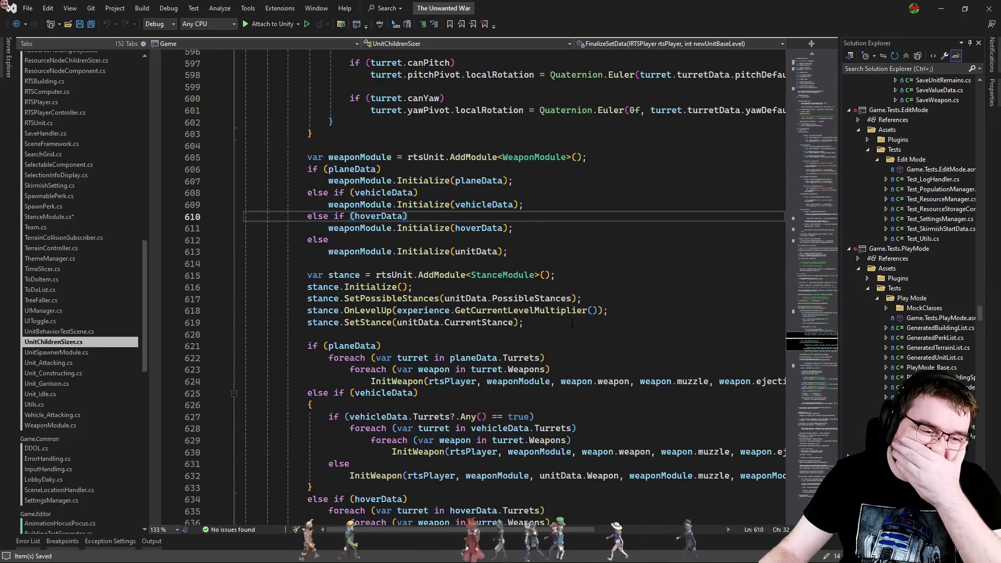
scroll(572, 325, down, 5)
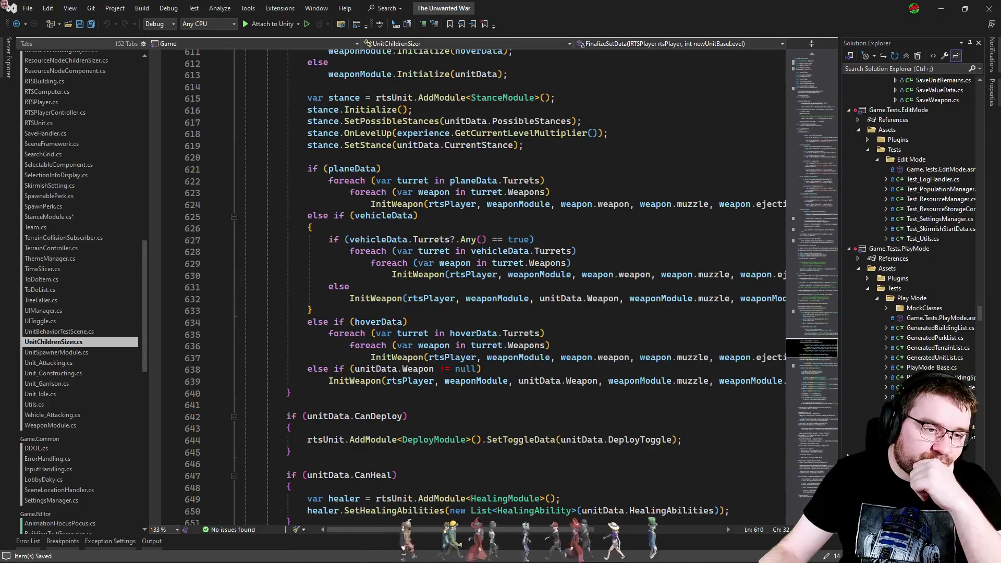
click(376, 299)
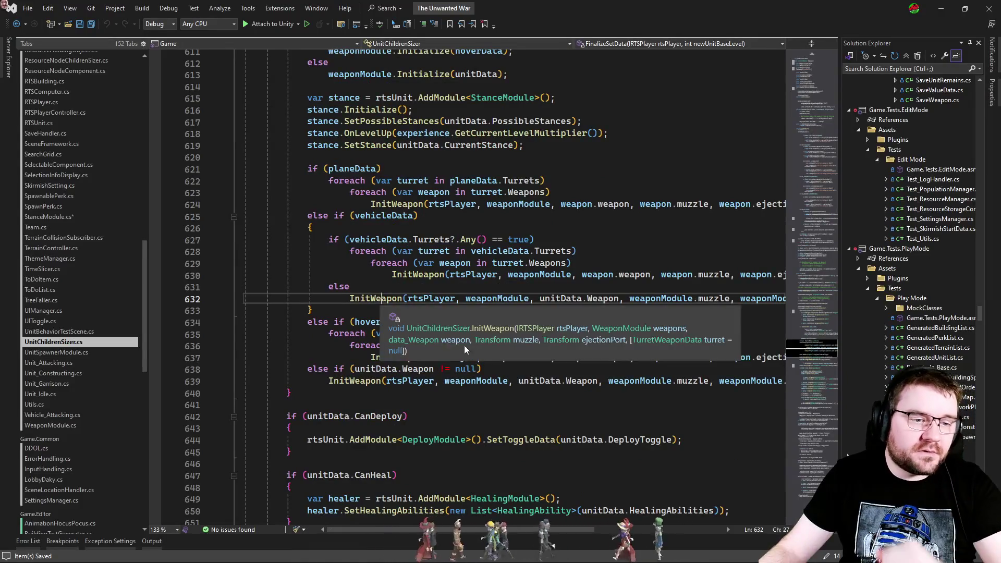
click(359, 311)
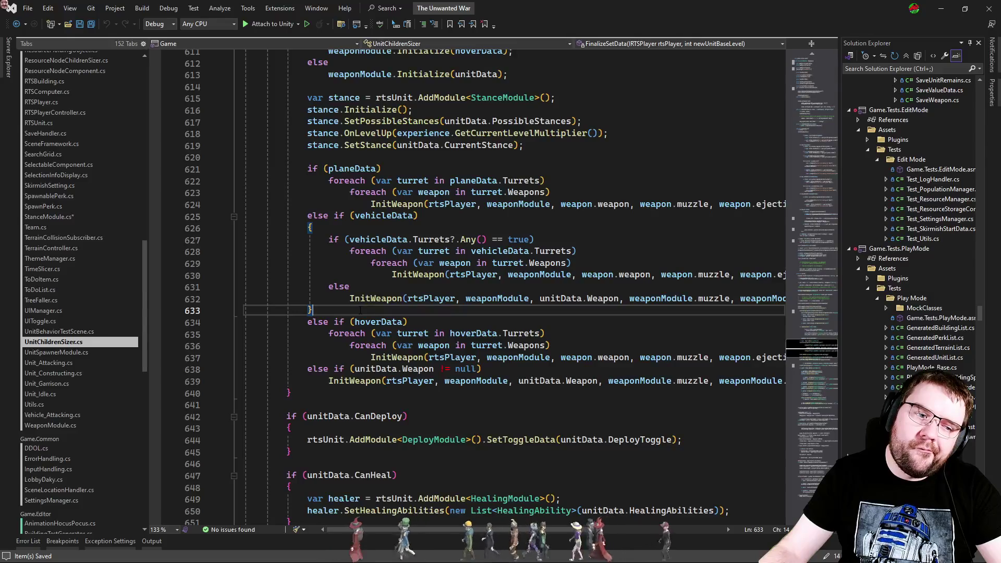
ctrl+click(355, 382)
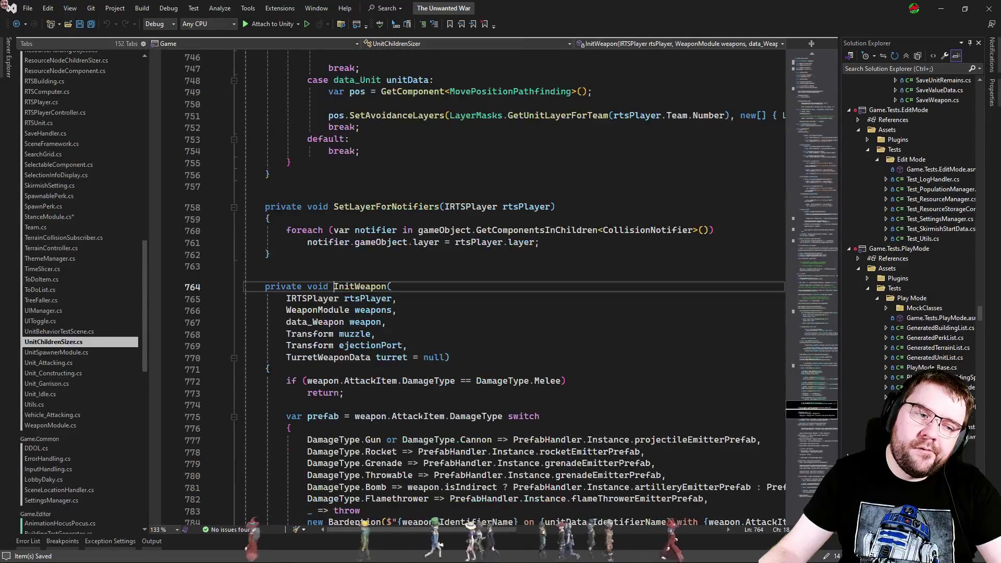
Step: Open a blank line at the top of InitWeapon's body
scroll(422, 417, down, 6)
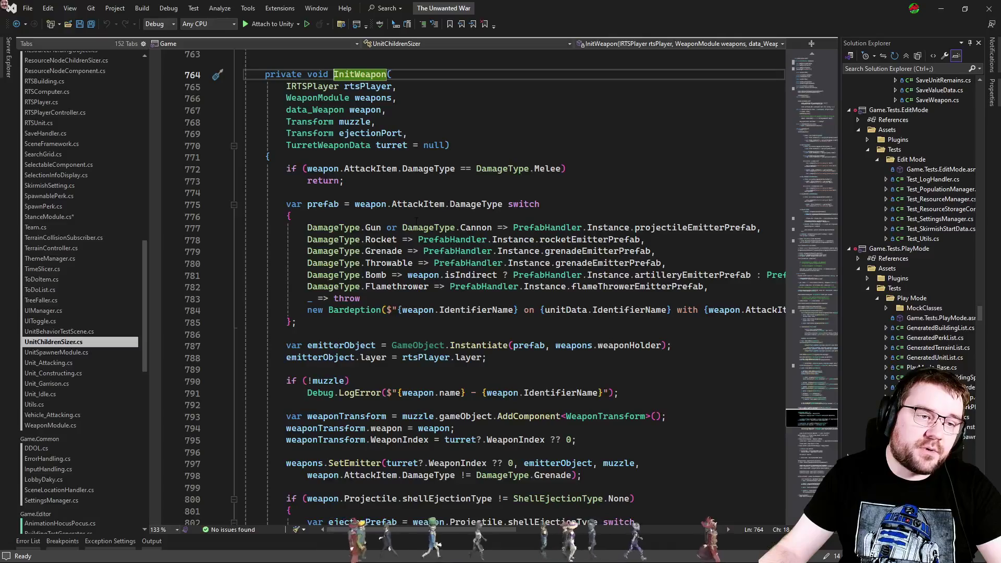
click(396, 183)
click(412, 145)
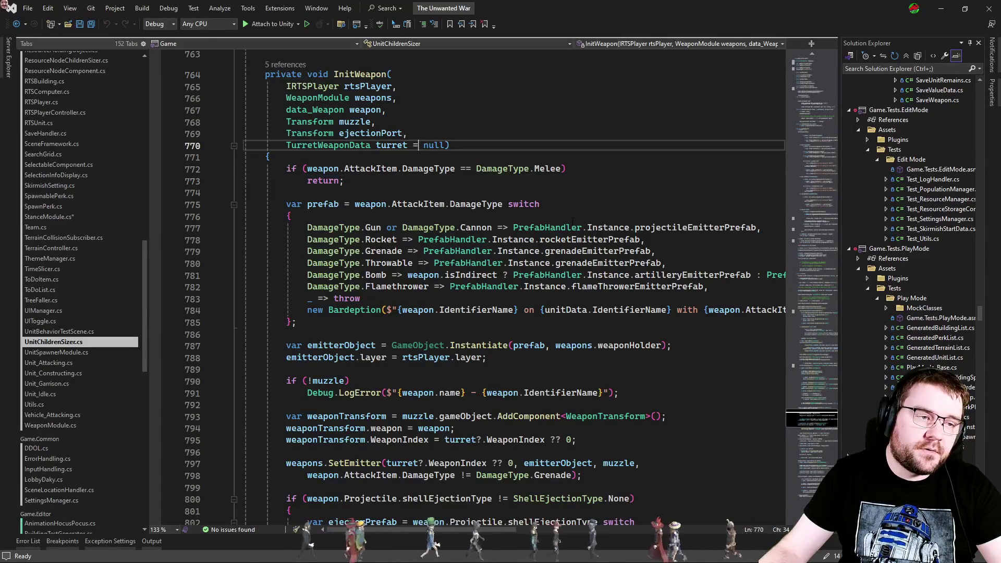
click(270, 157)
key(Return)
key(Return)
key(Up)
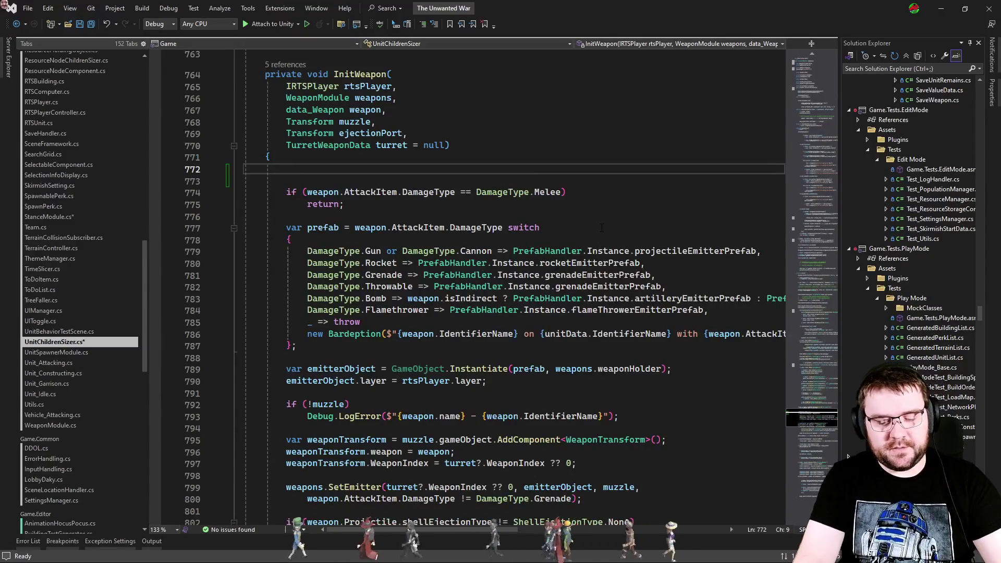
Step: Start a rtsUnit.AttackCapabilities assignment, then clear the unfinished statement
text(comp)
key(BackSpace)
key(BackSpace)
key(BackSpace)
text(RtsUn)
key(Tab)
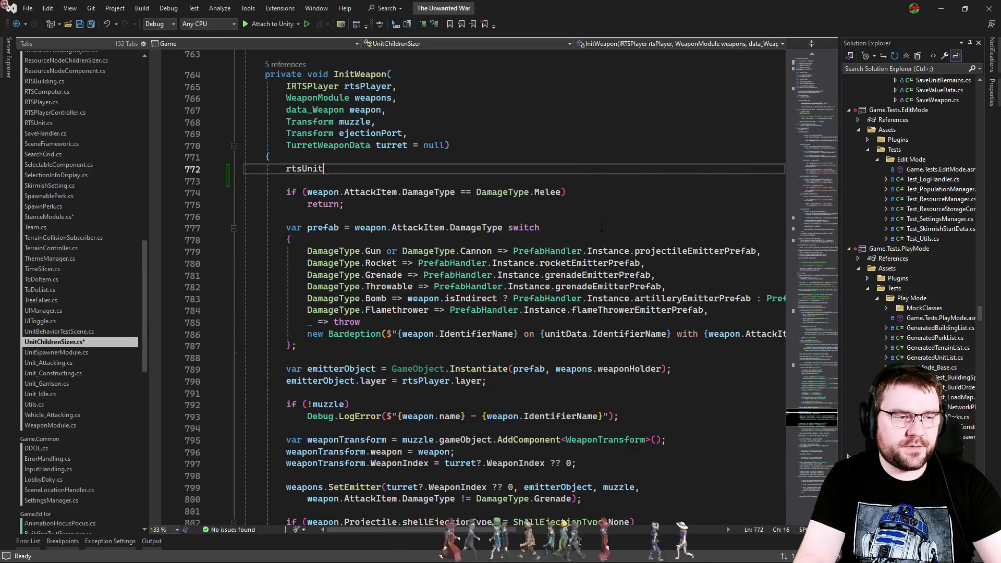
text(.a)
key(Tab)
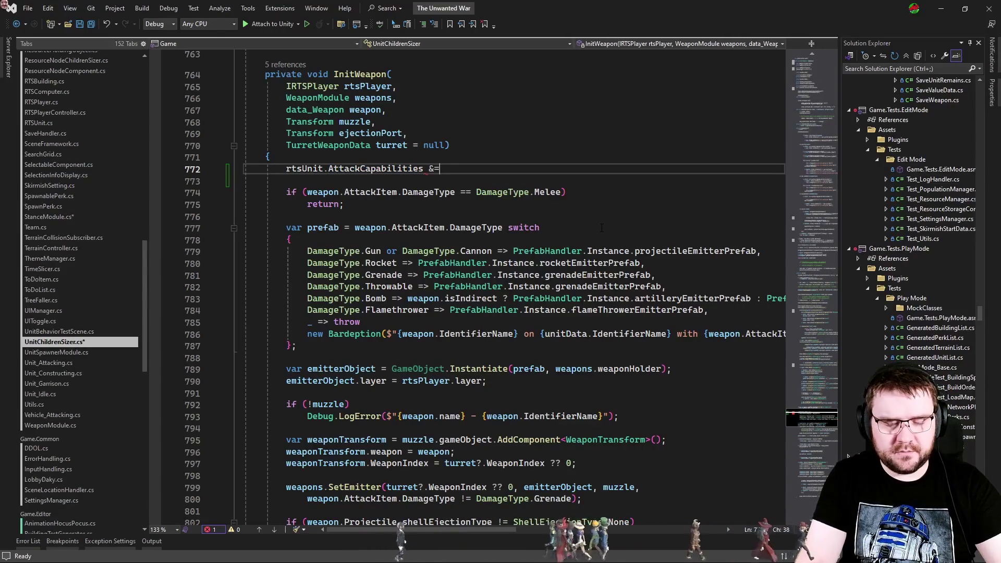
text(=)
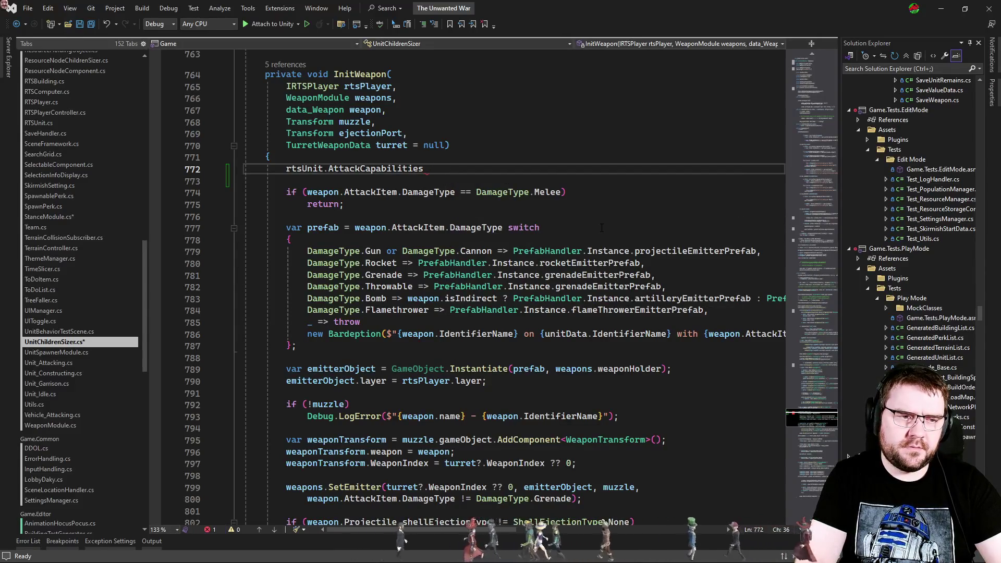
text(if()
key(Home)
key(shift+End)
key(BackSpace)
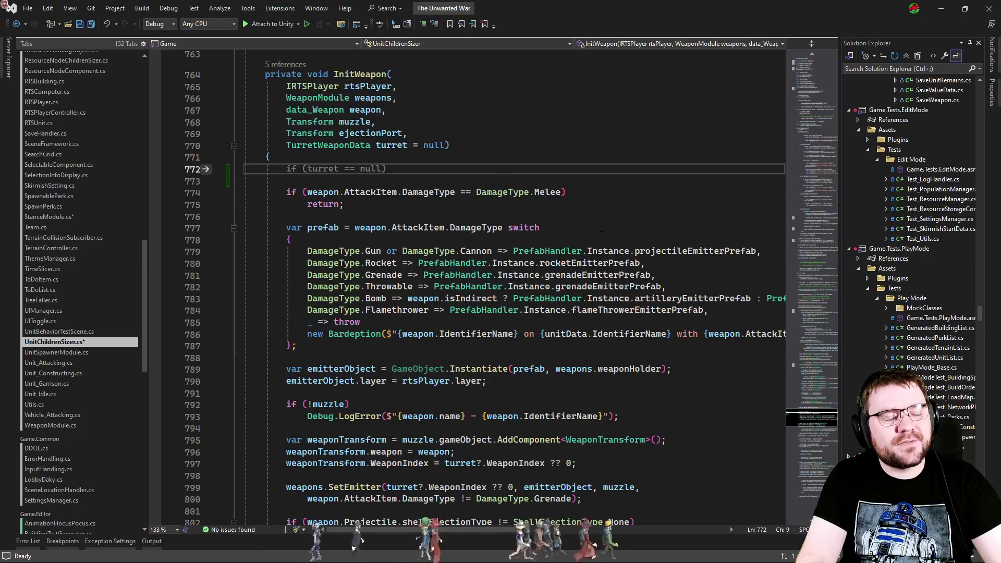
Step: Add an if: when rtsUnit.AttackCapabilities == AttackCapabilities.None, assign weapon.AttackCapabilities
text(if)
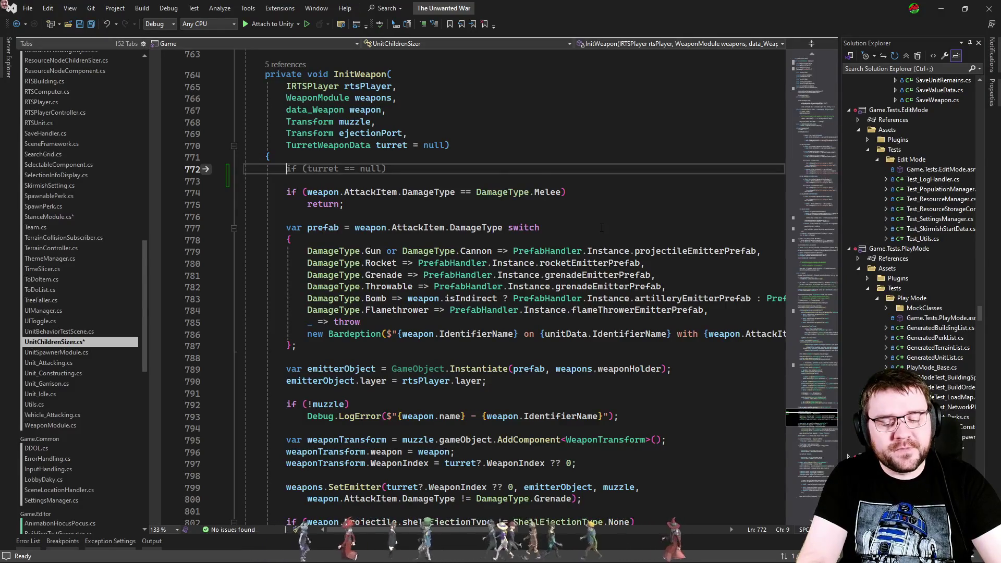
key(Tab)
key(Tab)
key(BackSpace)
key(BackSpace)
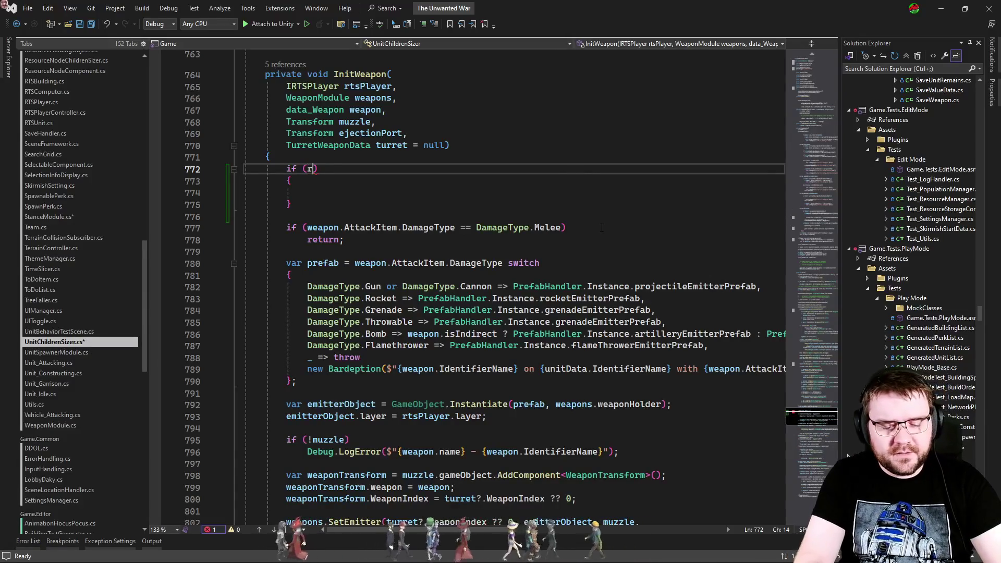
text(tsUnit.AttackCapabilities )
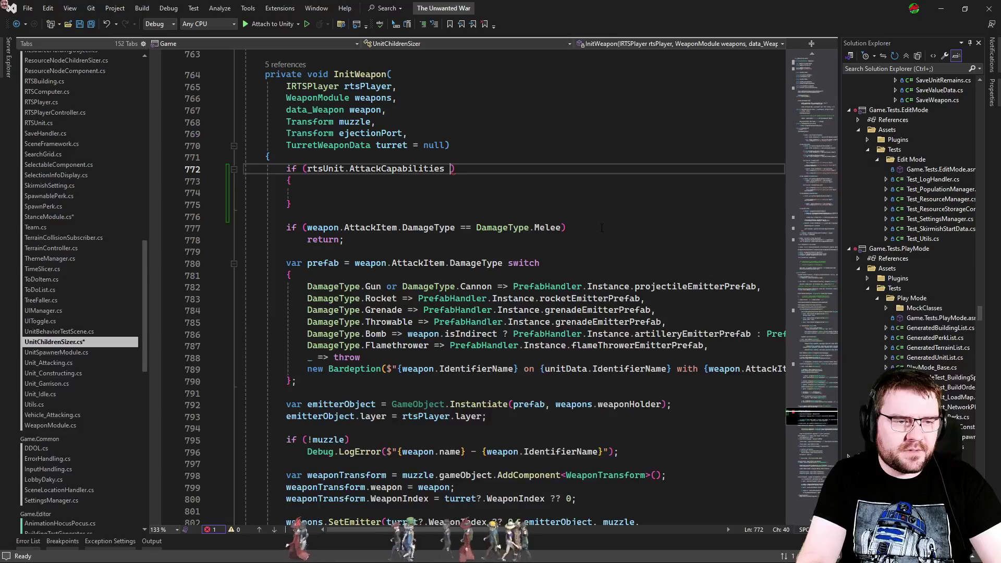
text( AttackCapabilities.no)
key(Tab)
key(Down)
key(Down)
text(rtsUnit.a)
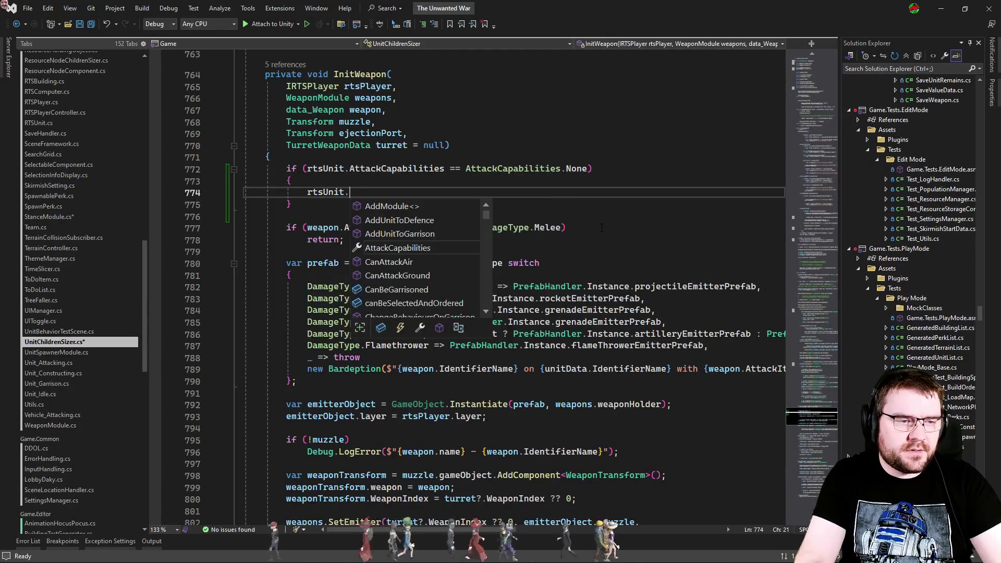
key(Tab)
text(= we)
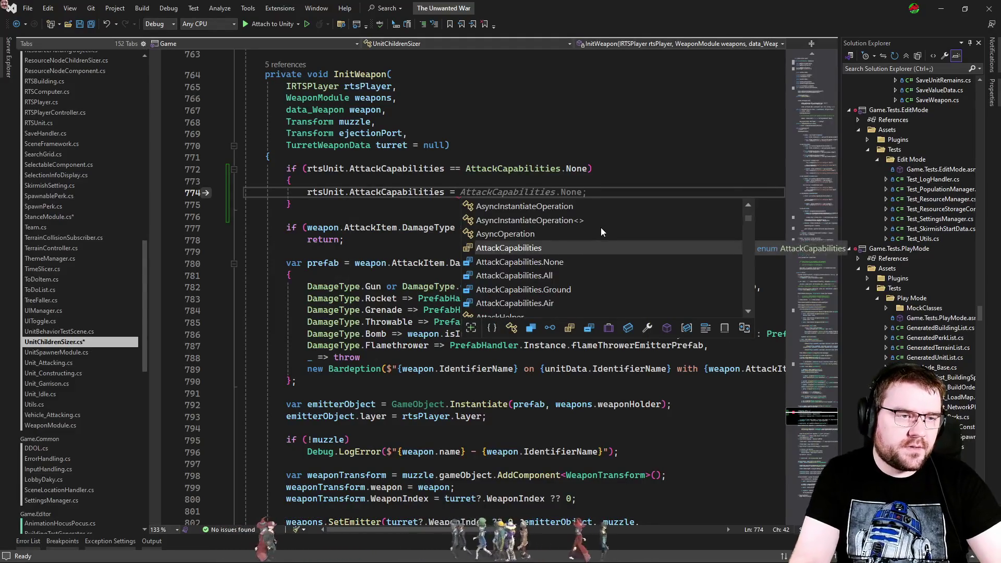
key(Tab)
text(.a)
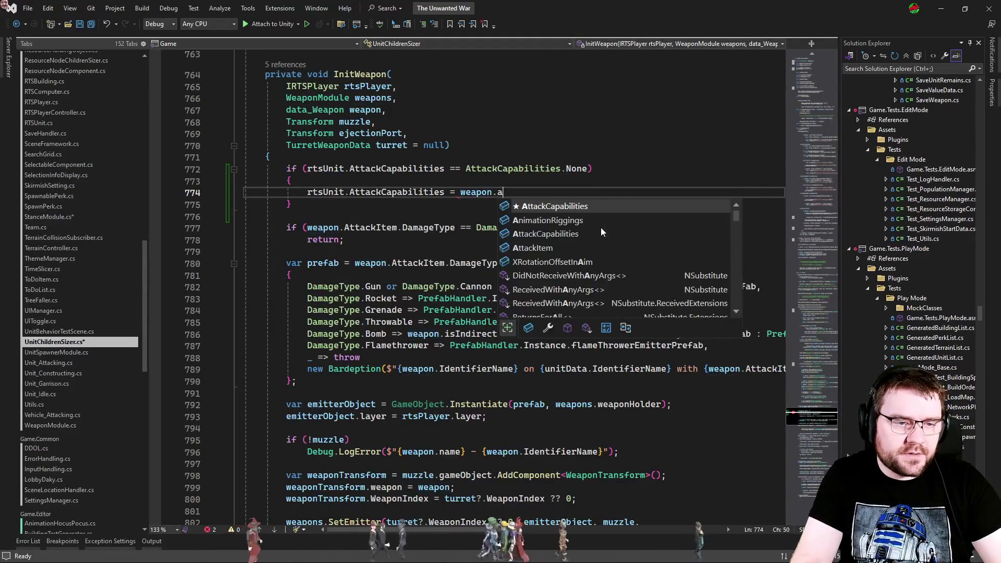
key(Tab)
text(;)
key(ctrl+period)
key(Return)
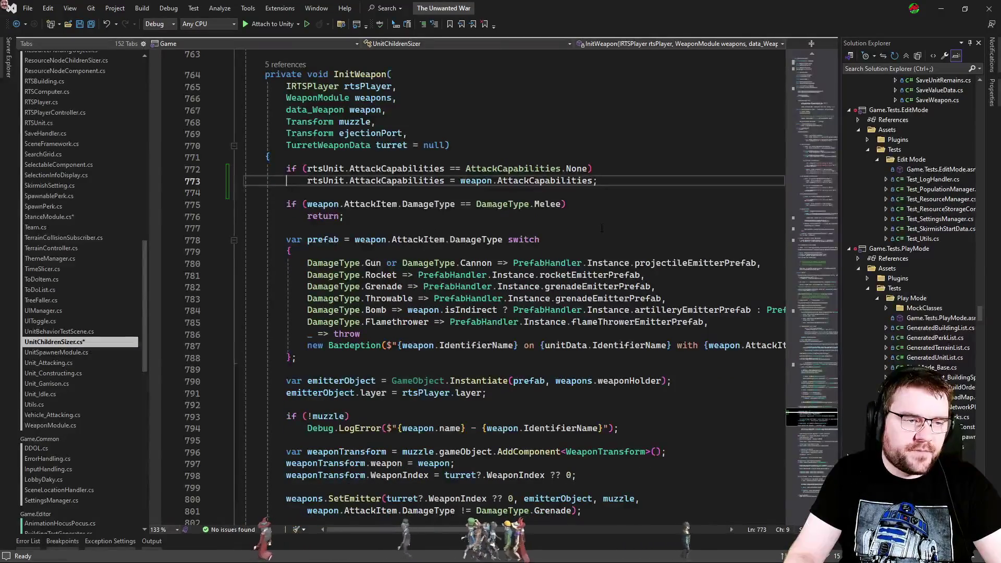
Step: Add an else branch combining rtsUnit.AttackCapabilities |= weapon.AttackCapabilities
key(Return)
text(else)
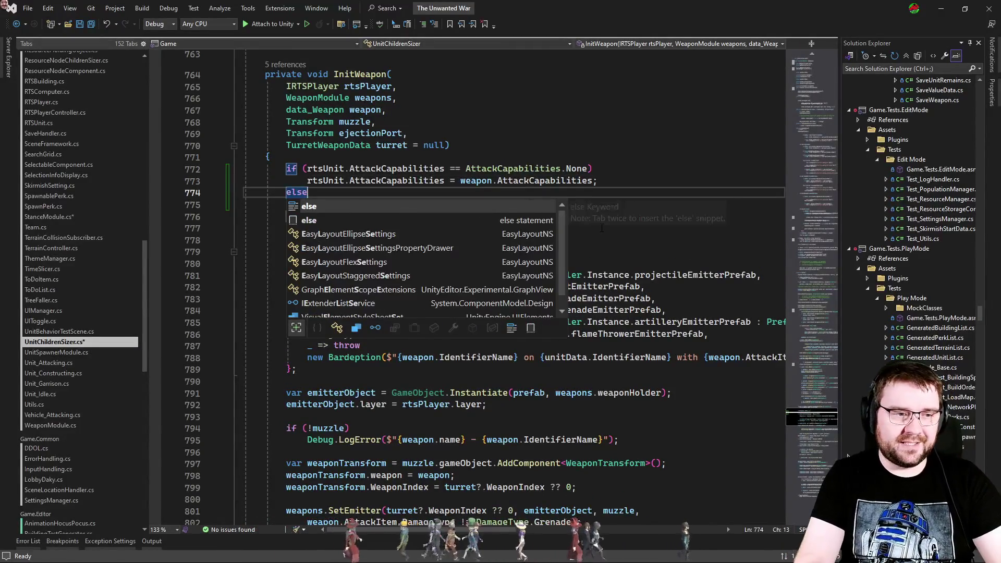
key(Escape)
key(Return)
text(rtsUnit.a)
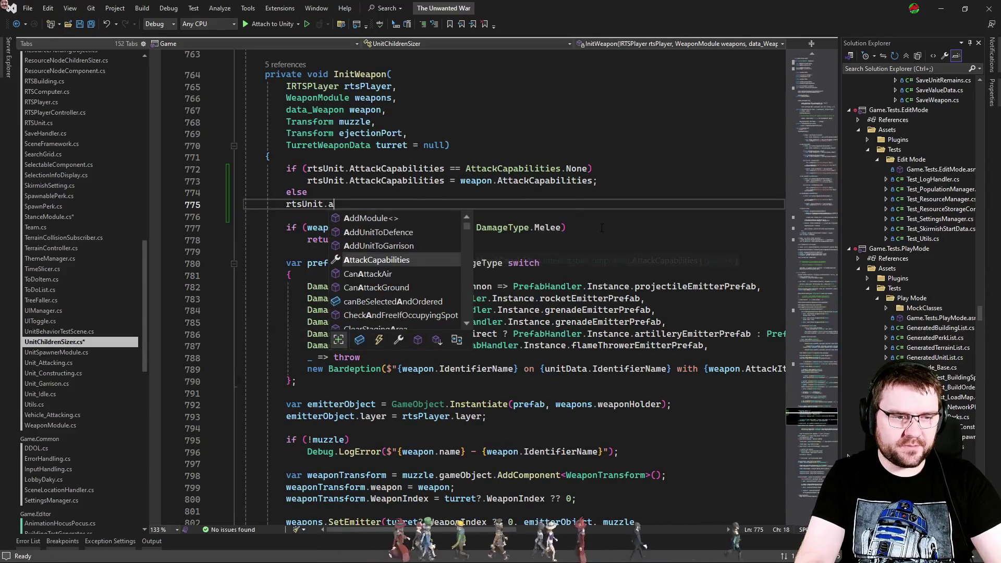
key(Tab)
text(&)
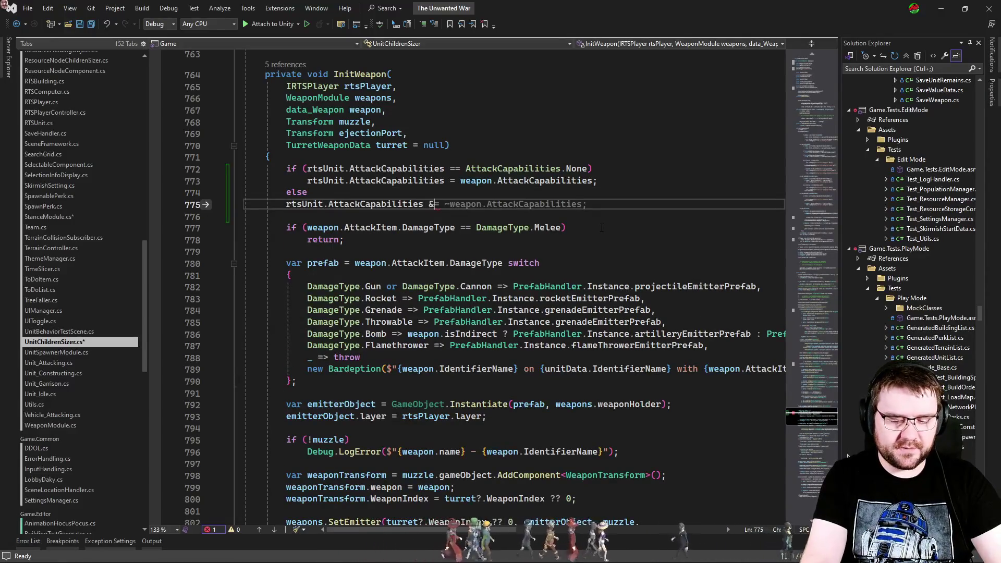
text(=)
key(Tab)
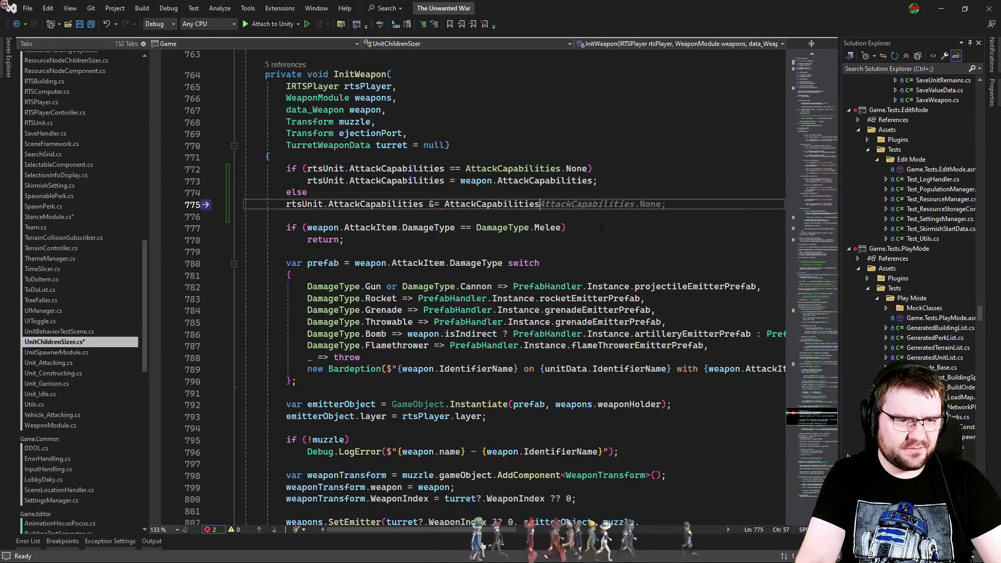
key(ctrl+BackSpace)
text(weap)
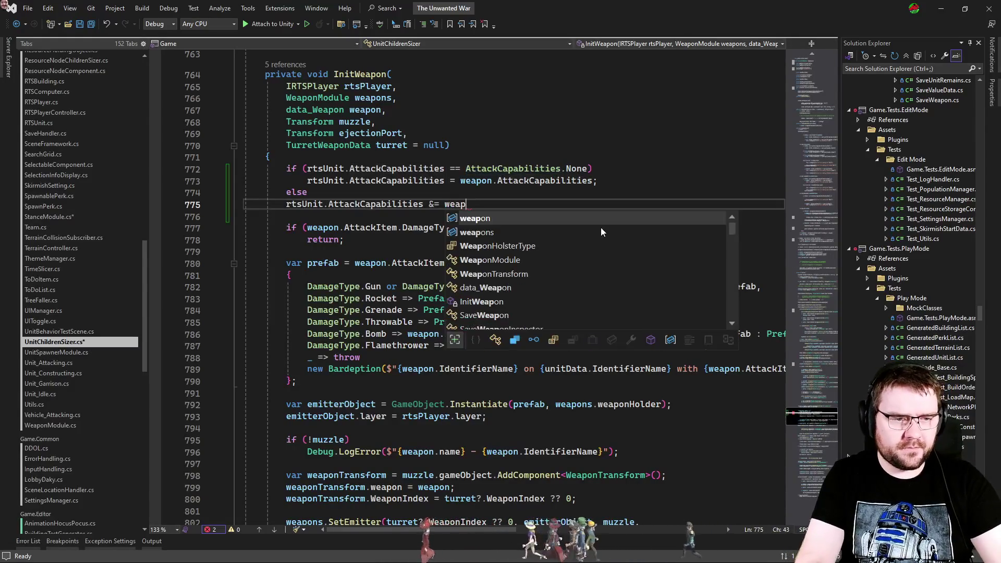
text(on.A;)
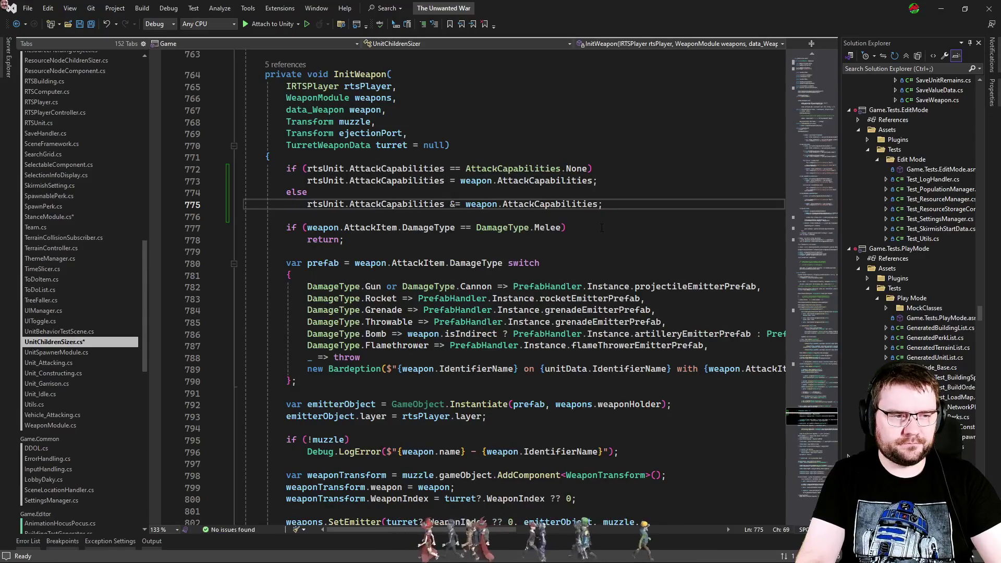
click(455, 204)
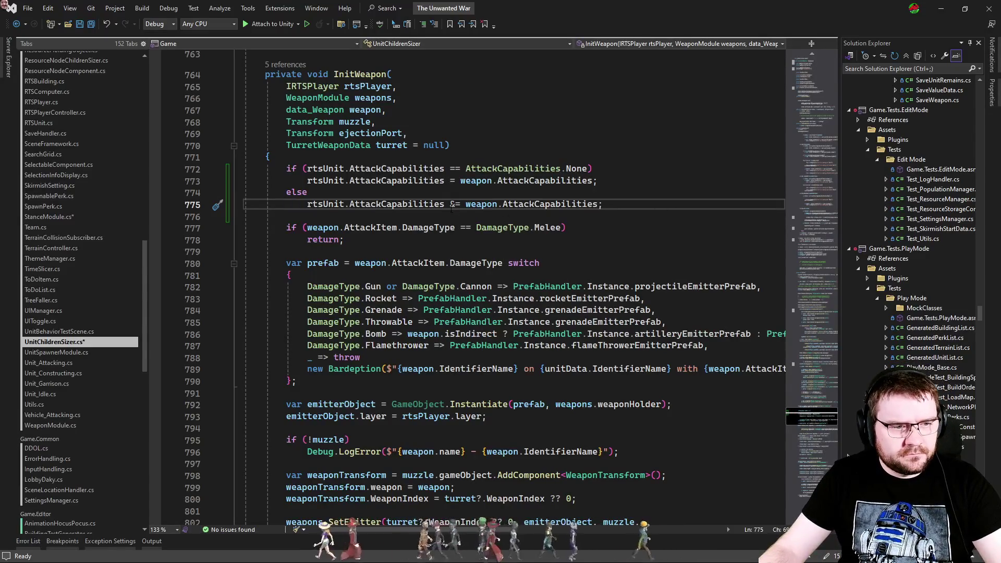
key(BackSpace)
text(|)
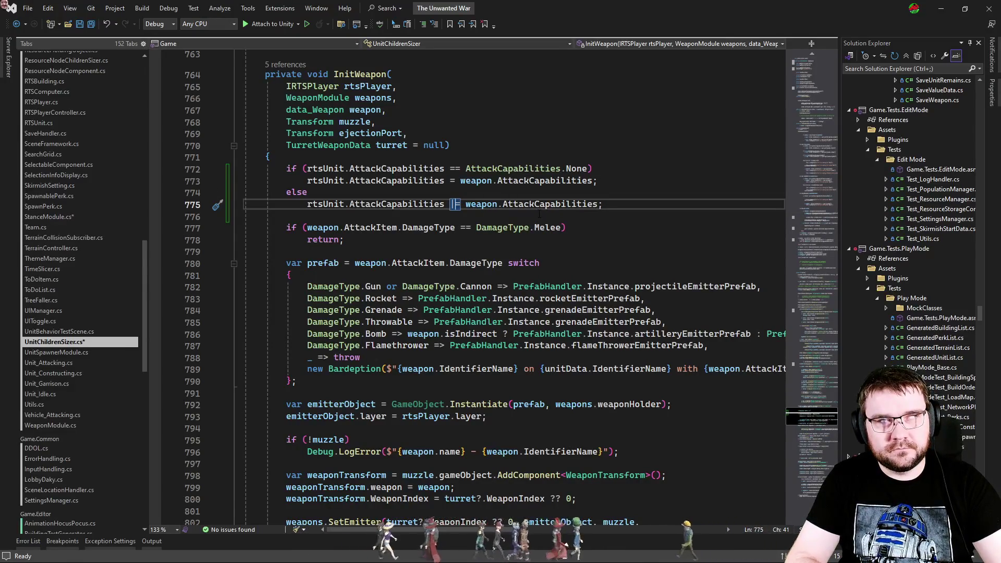
key(Up)
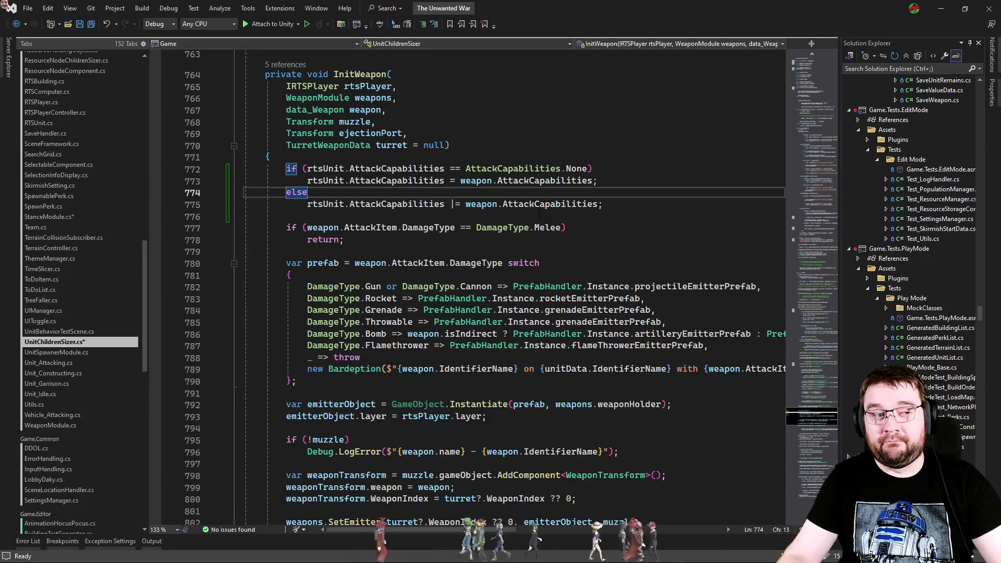
Step: Select and copy the new if/else block, then save UnitChildrenSizer.cs
click(542, 215)
drag(542, 215, 561, 157)
key(ctrl+c)
key(ctrl+s)
scroll(77, 335, up, 10)
scroll(89, 261, up, 10)
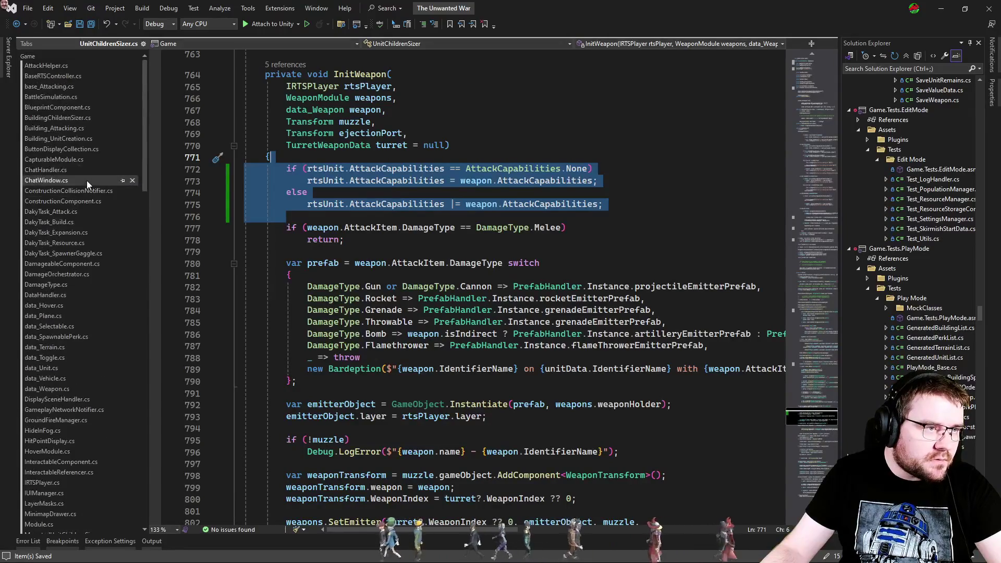
Step: Paste the AttackCapabilities block at the top of BuildingChildrenSizer's InitWeapon
click(98, 118)
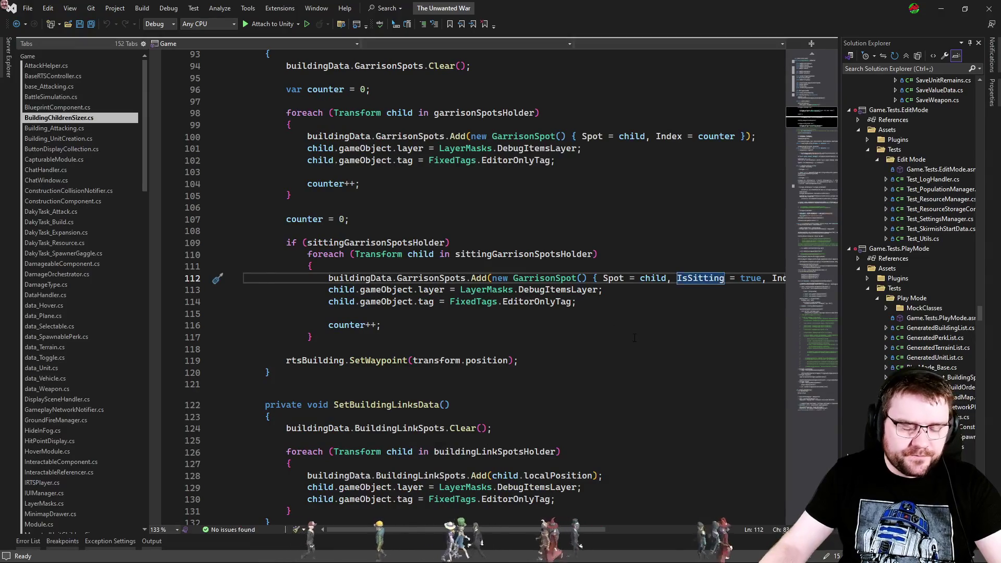
key(ctrl+t)
text(initweap)
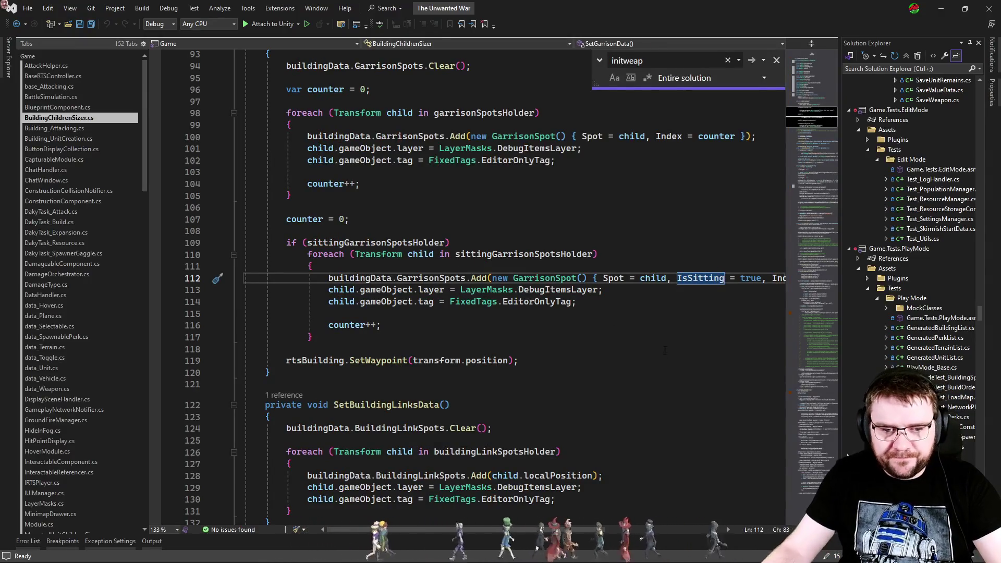
key(Return)
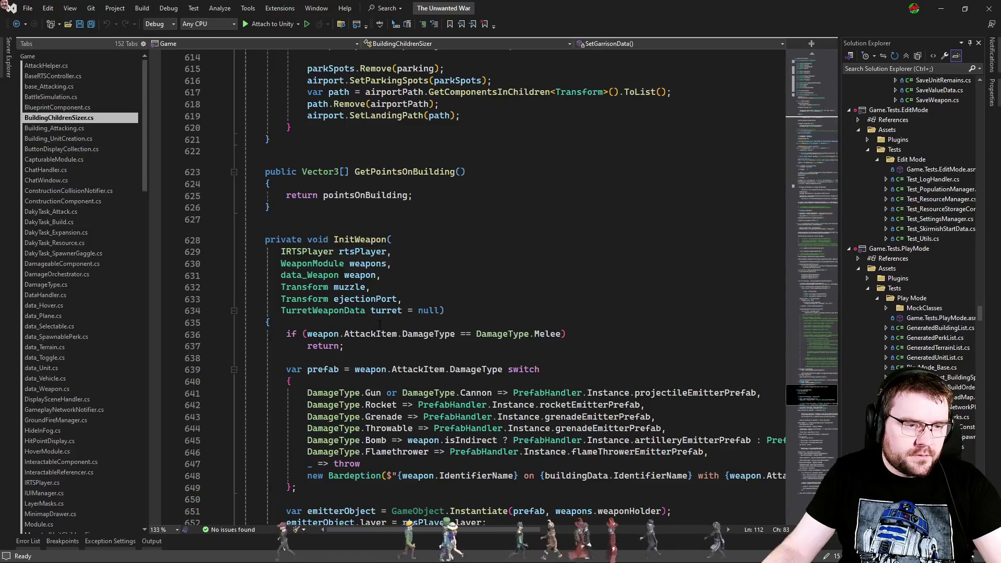
click(379, 326)
key(ctrl+v)
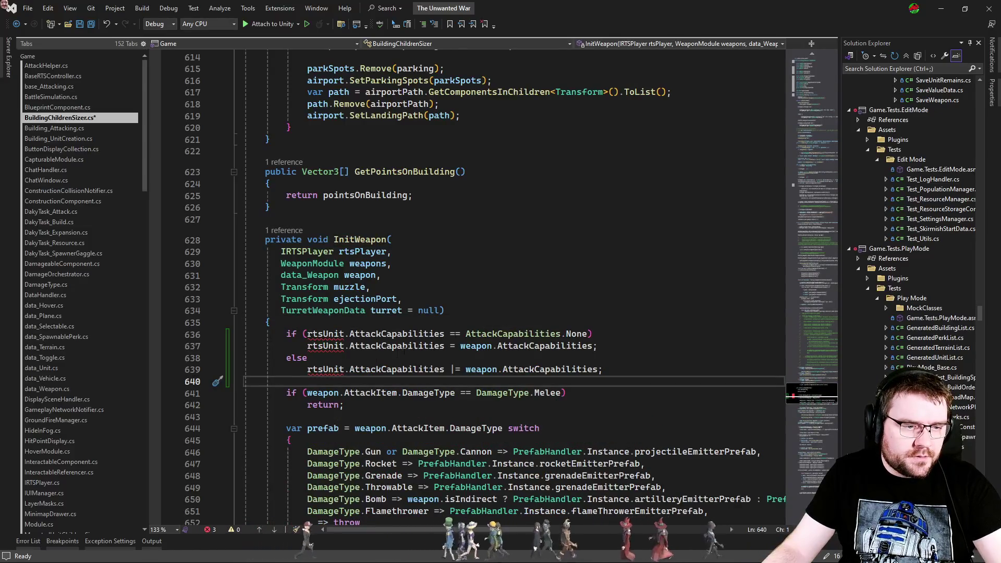
Step: Replace all three rtsUnit references in the pasted block with rtsBuilding
double_click(325, 334)
text(rtsb)
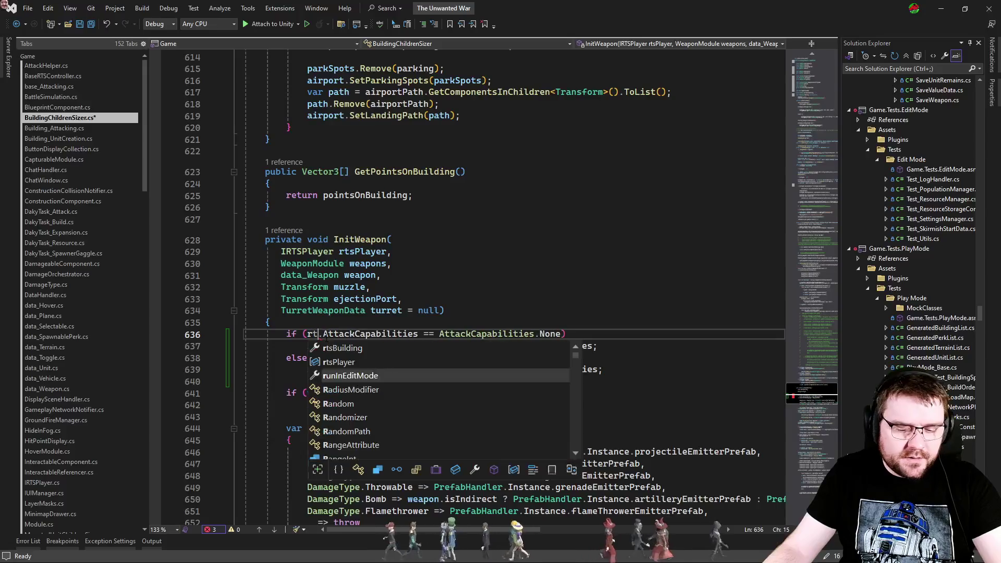
key(Down)
key(Tab)
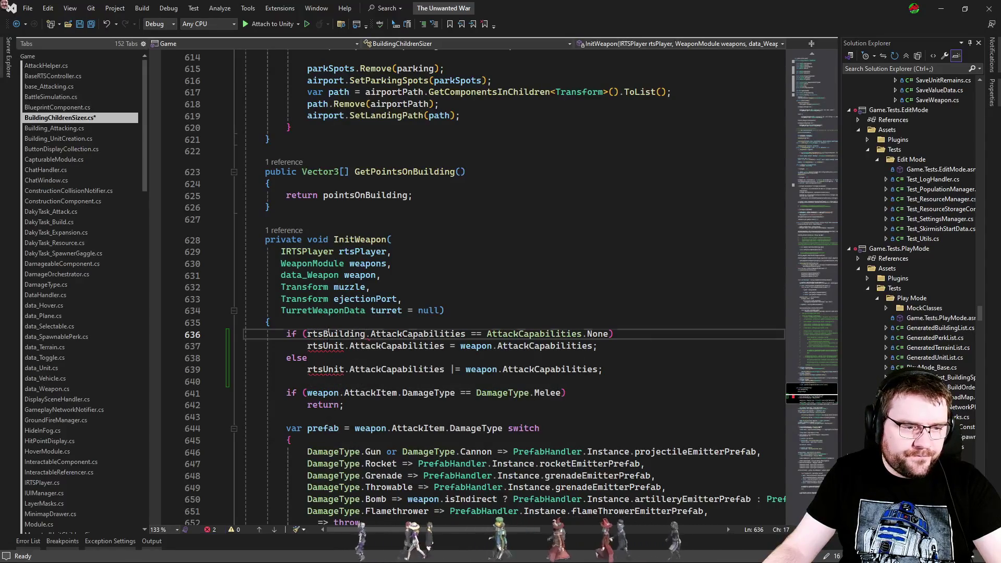
double_click(324, 346)
text(rtsBuilding)
double_click(324, 369)
text(rtsBuilding)
click(495, 322)
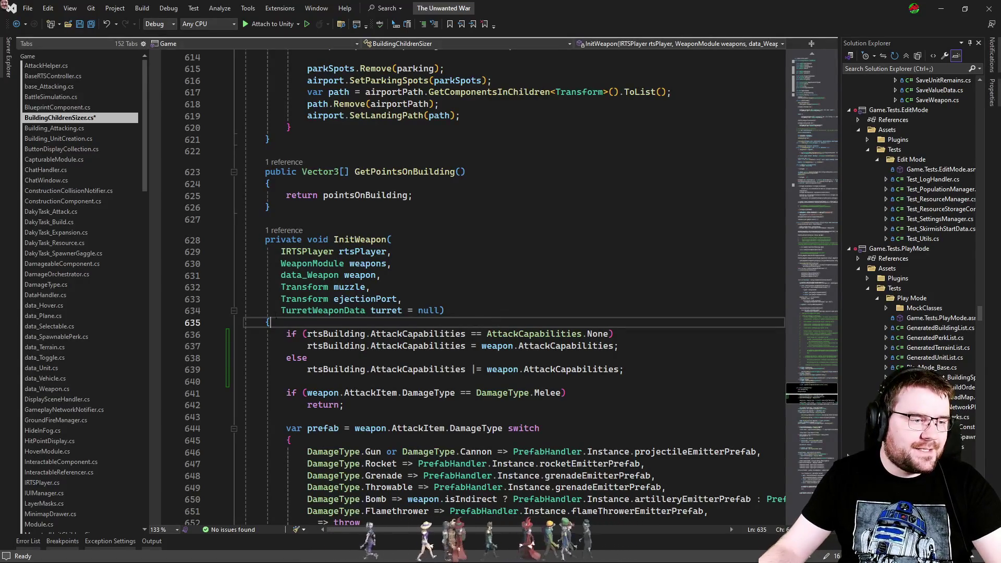
key(ctrl+t)
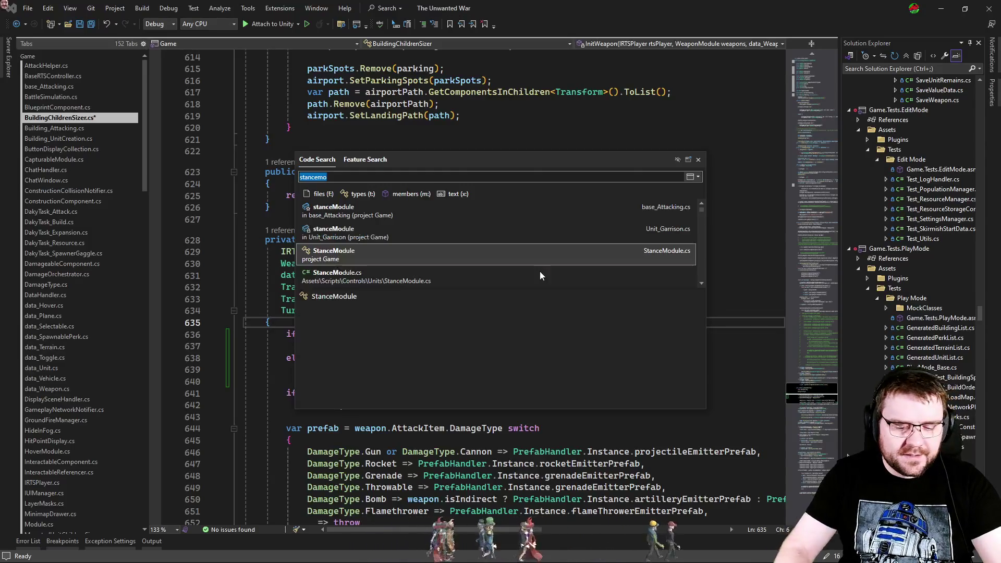
Step: Check MountedUnitChildrenSizer's rtsUnit field declaration, then close that file
text(mounted)
key(Down)
key(Down)
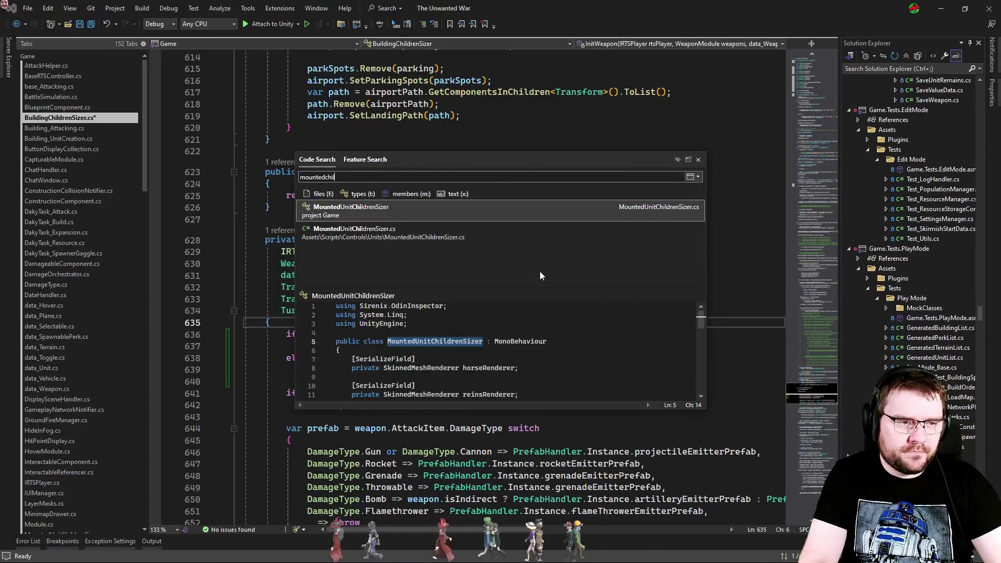
key(Return)
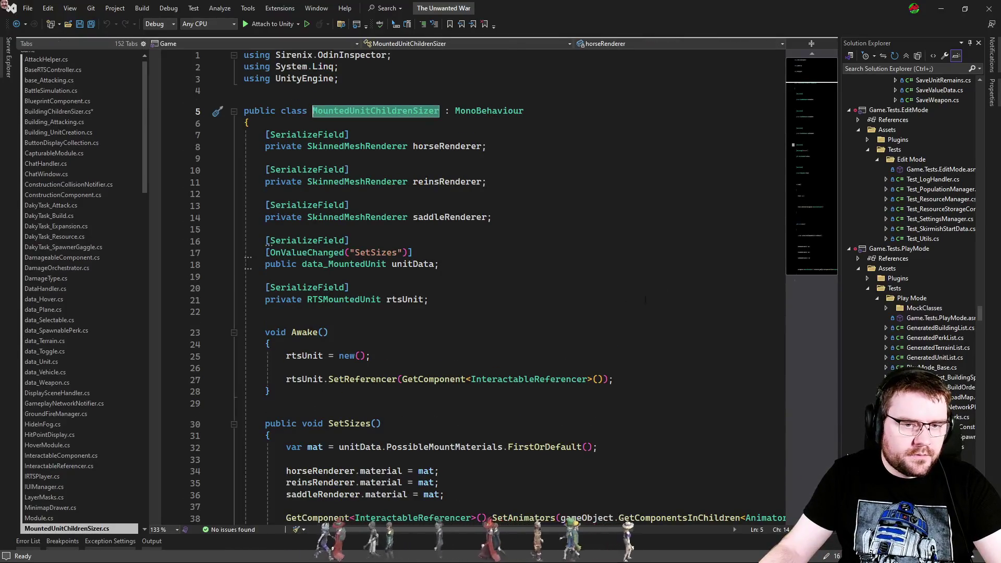
scroll(599, 284, down, 6)
scroll(665, 299, up, 6)
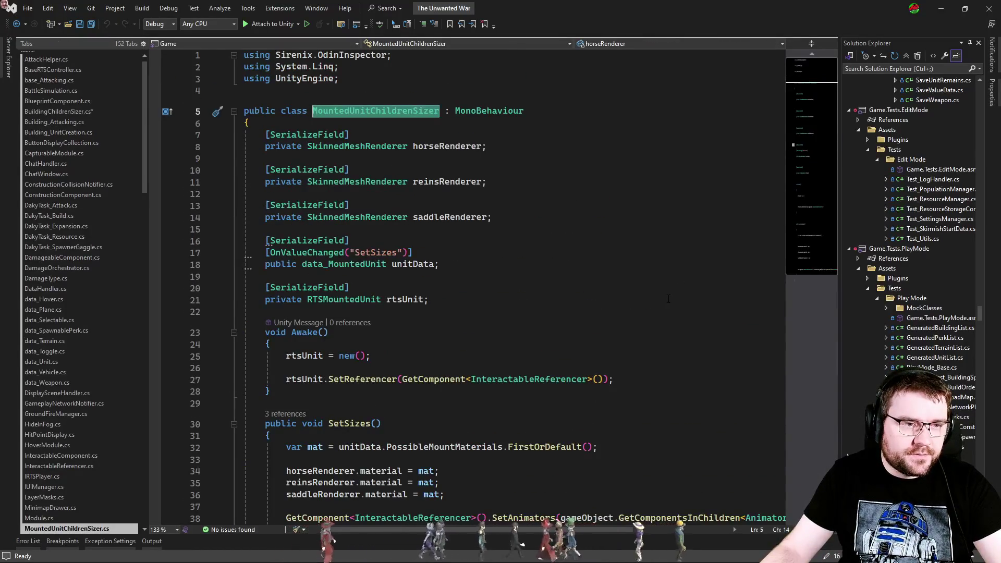
click(670, 298)
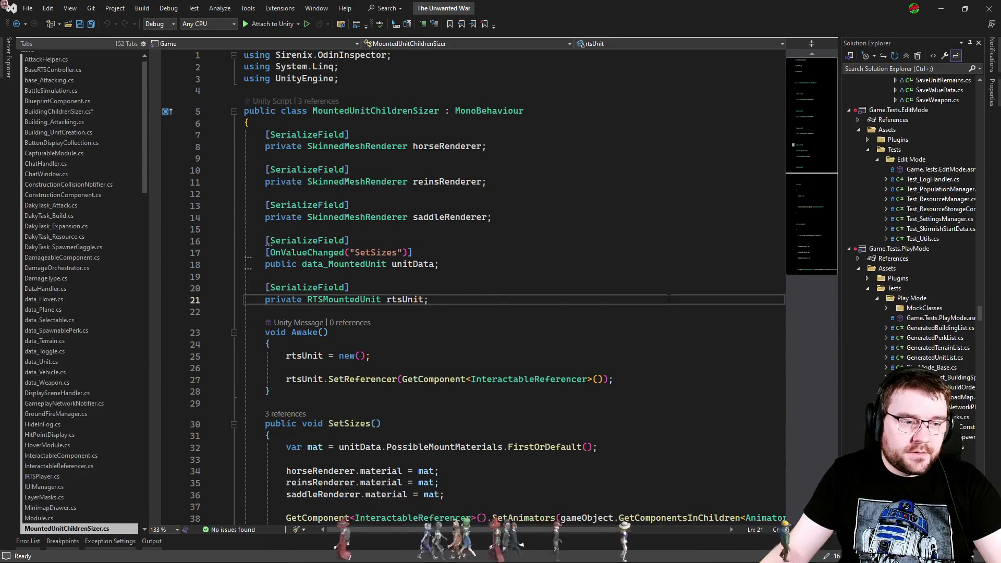
scroll(670, 298, down, 3)
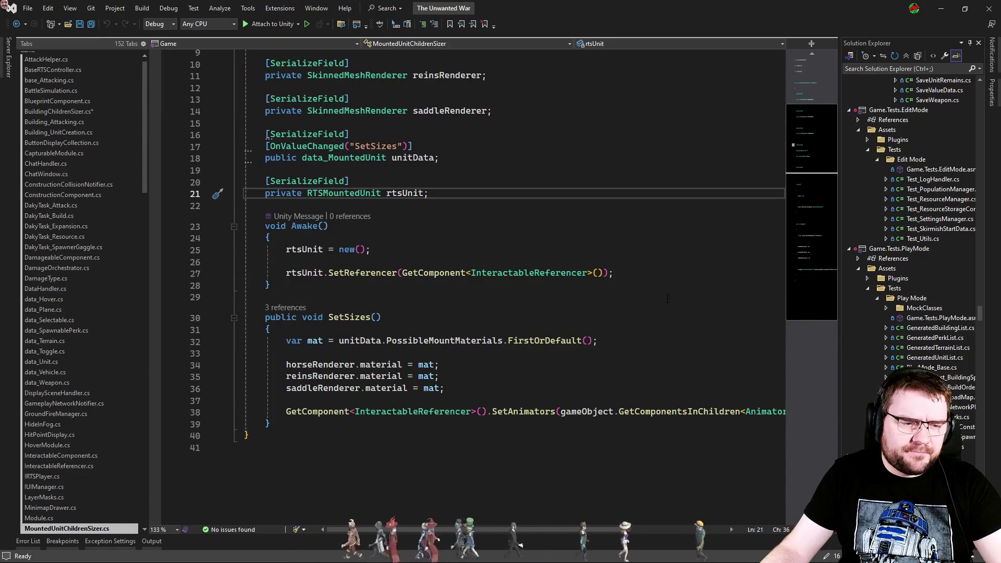
scroll(668, 299, up, 3)
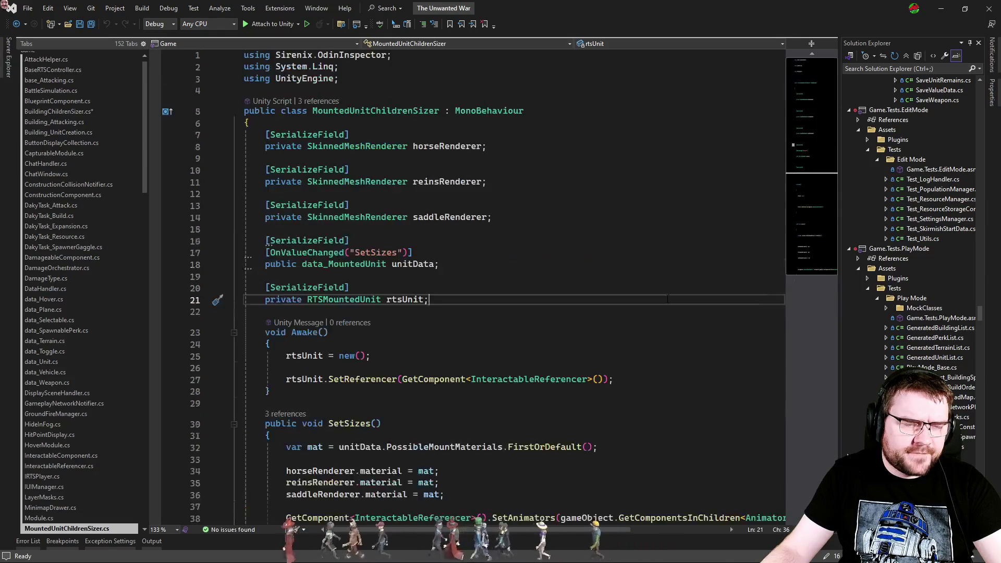
key(ctrl+F4)
Step: Review the pasted block in BuildingChildrenSizer and go to the AttackCapabilities property definition
click(660, 299)
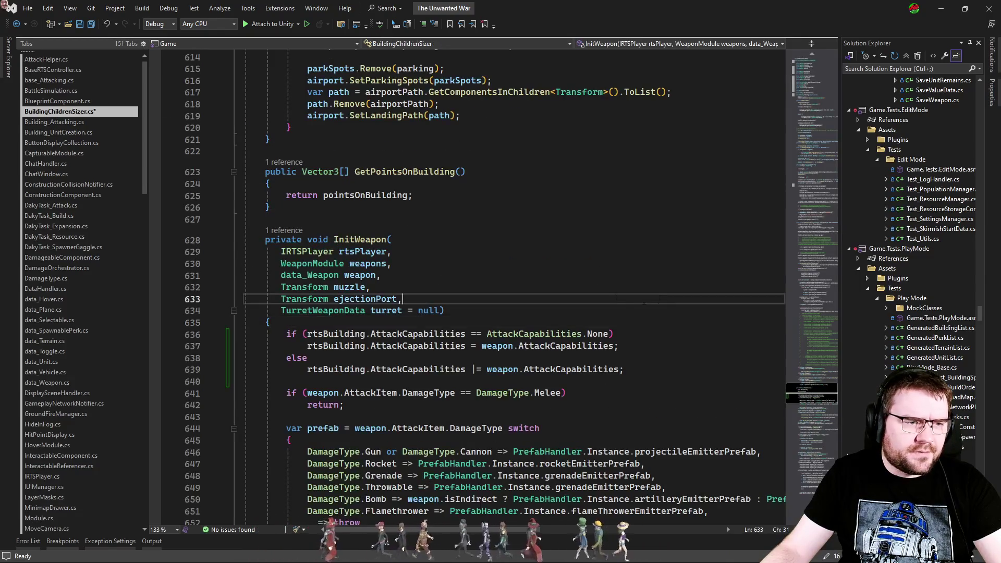
scroll(453, 305, down, 6)
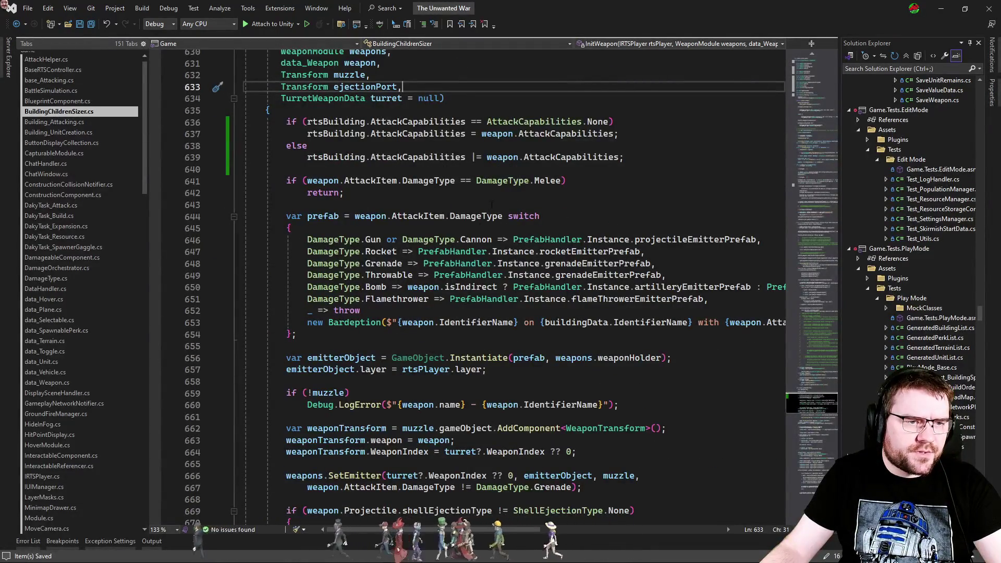
drag(687, 156, 673, 122)
click(662, 173)
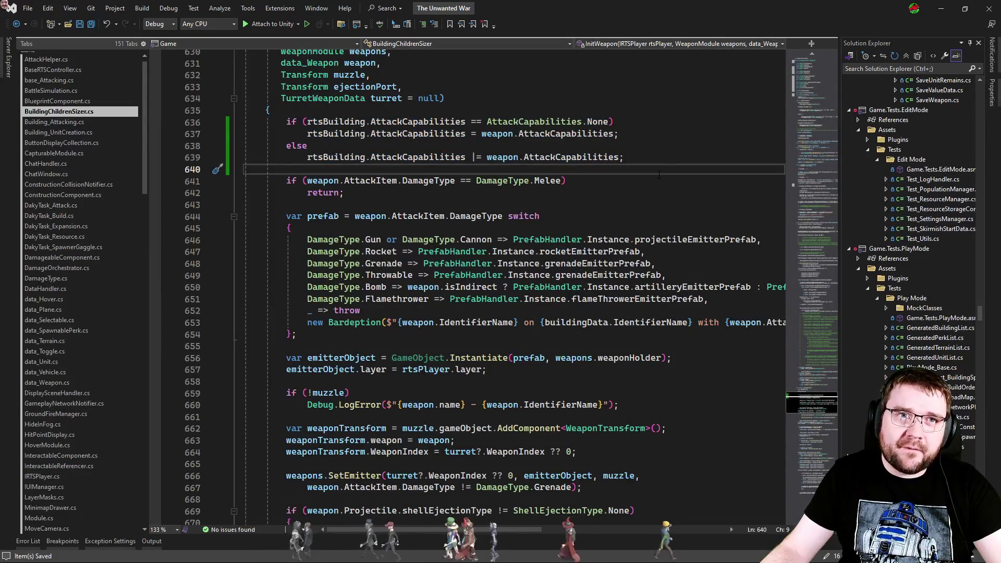
mouse_move(608, 122)
mouse_down()
mouse_move(678, 152)
mouse_move(608, 122)
mouse_up()
click(645, 148)
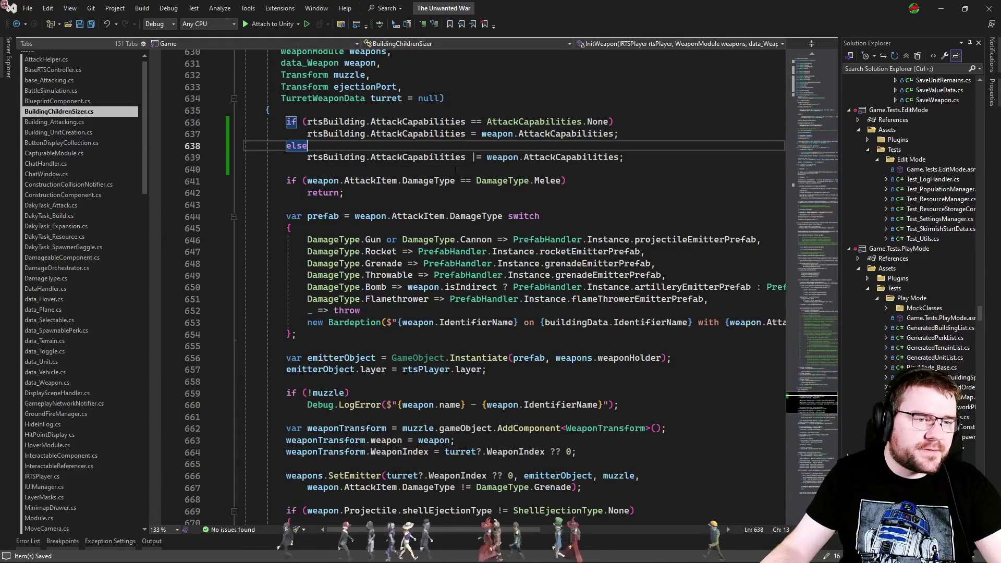
ctrl+click(444, 124)
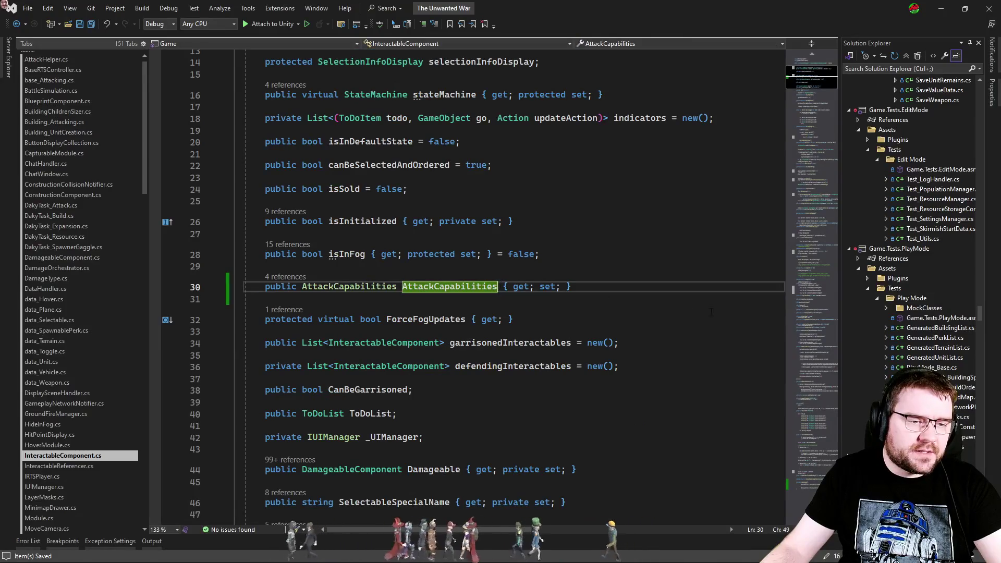
Step: Append '= AttackCapabilities.None;' to the AttackCapabilities property and begin a '// explicitly start' comment above it
key(End)
text(= AttackCapabilities.None;)
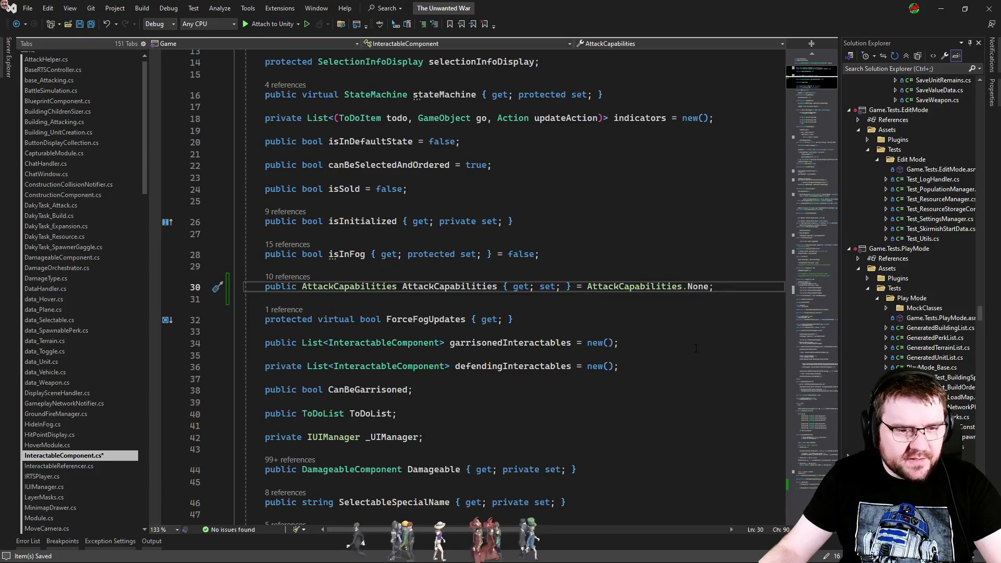
key(Up)
key(Return)
text(// explicitly star)
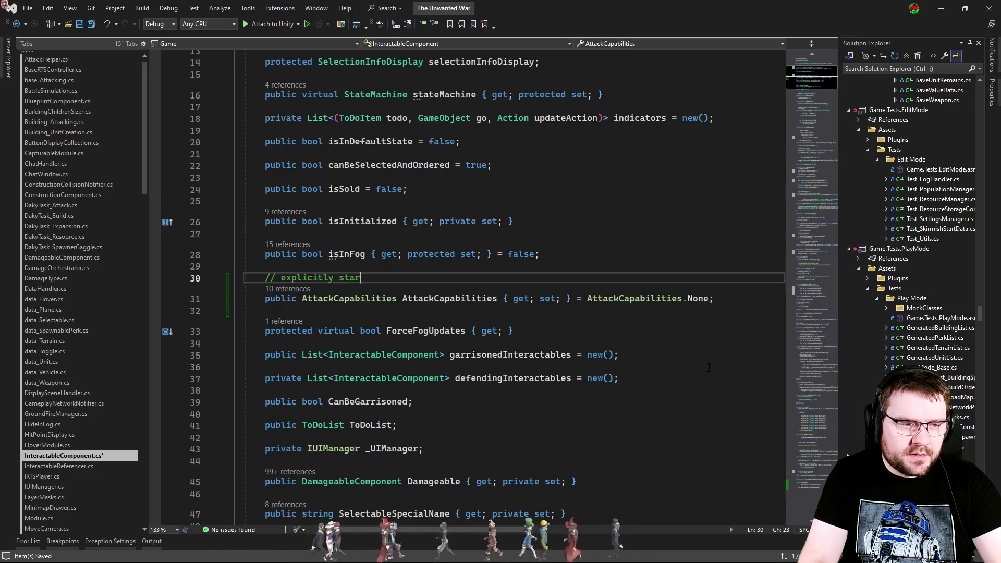
key(BackSpace)
key(BackSpace)
key(BackSpace)
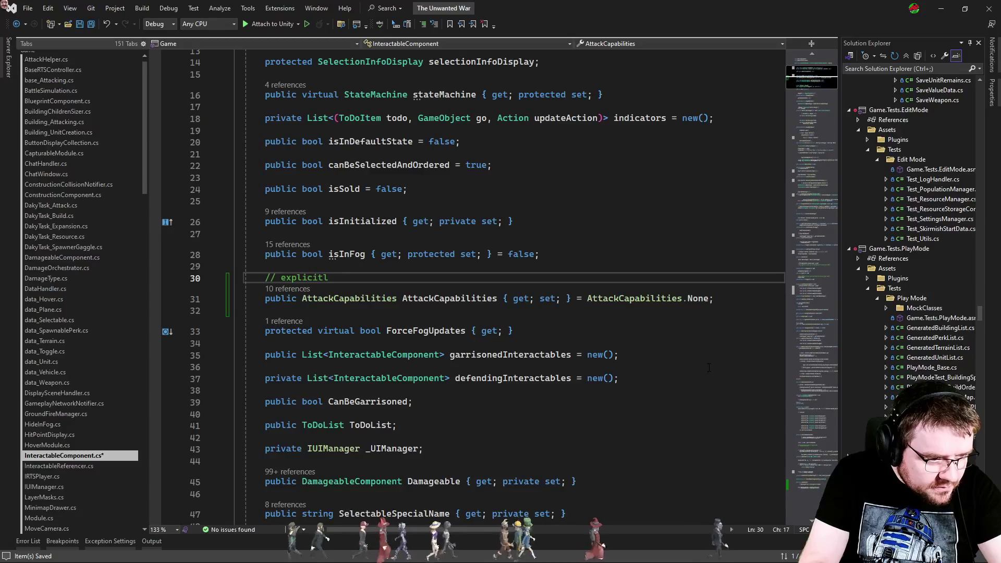
text(y start o)
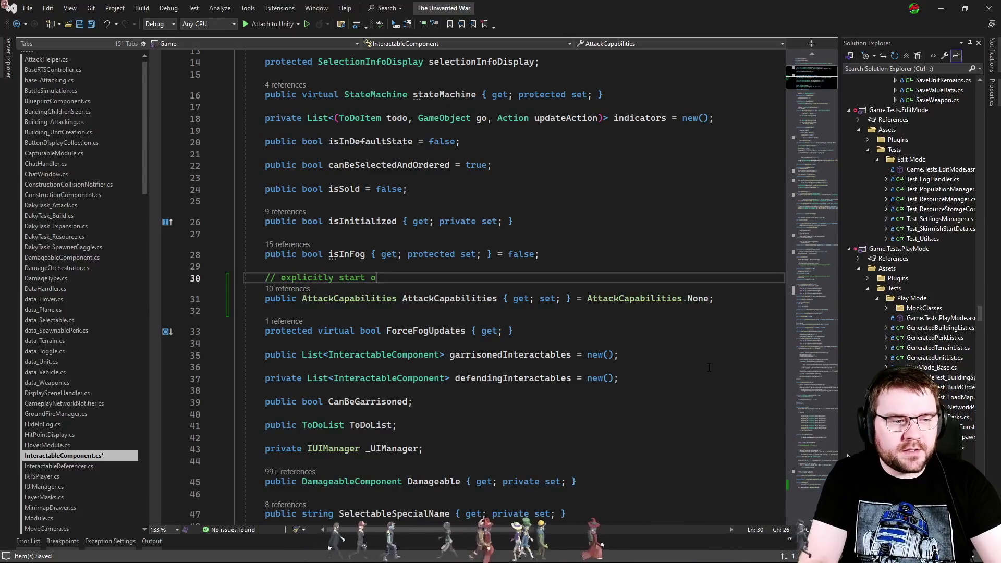
text(ut as none a)
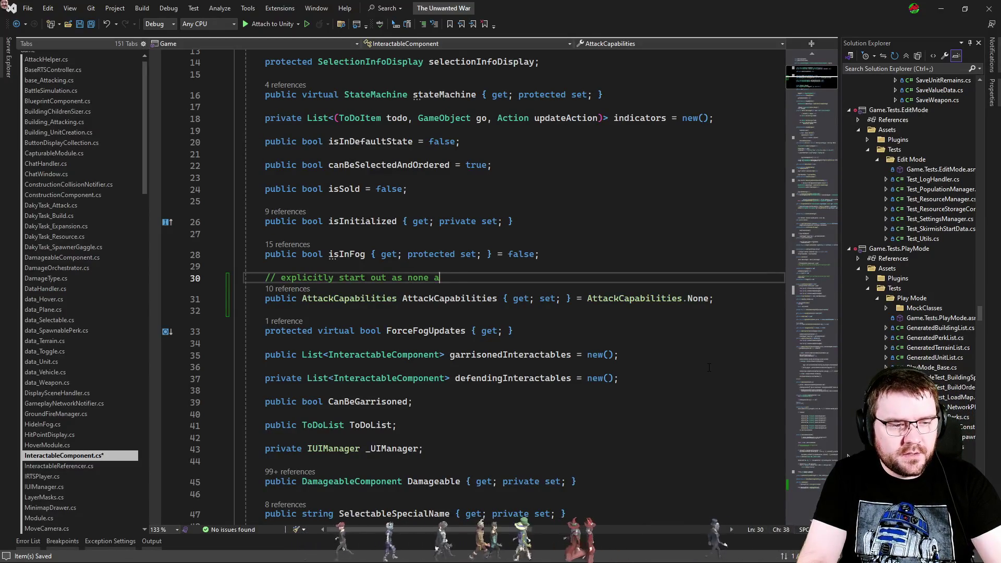
text(do)
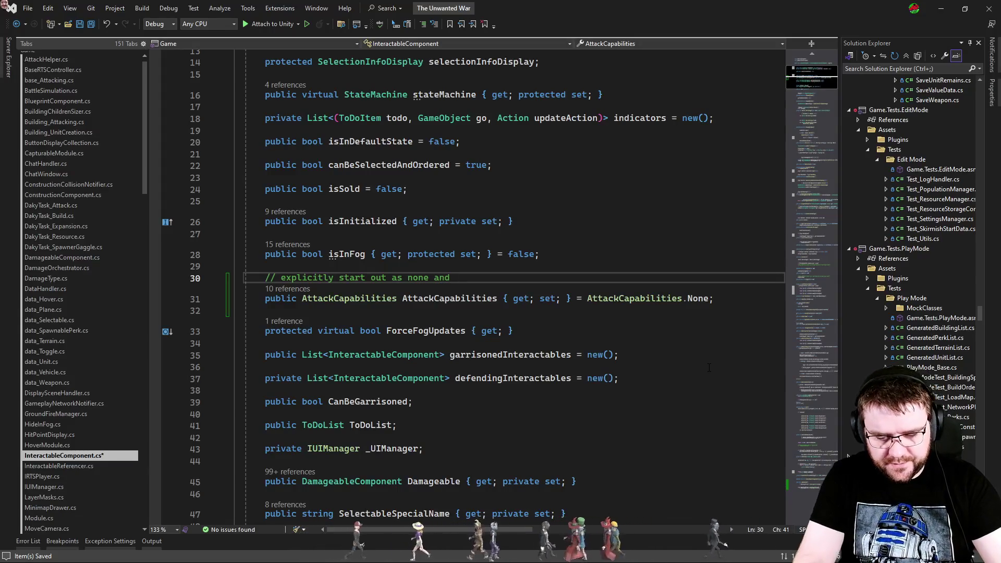